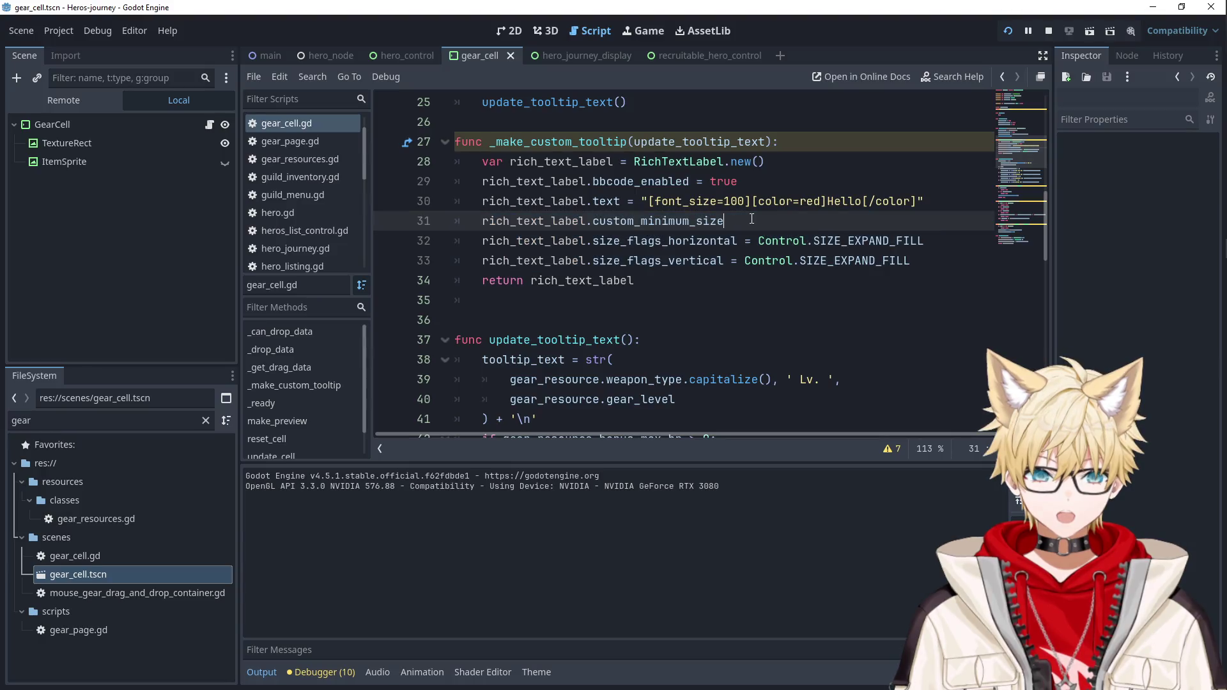
# - Change line 31 to set rich_text_label.fit_content = true and run the game
pyautogui.moveTo(751, 219)
pyautogui.mouseDown()
pyautogui.moveTo(639, 241)
pyautogui.moveTo(562, 221)
pyautogui.moveTo(589, 219)
pyautogui.mouseUp()
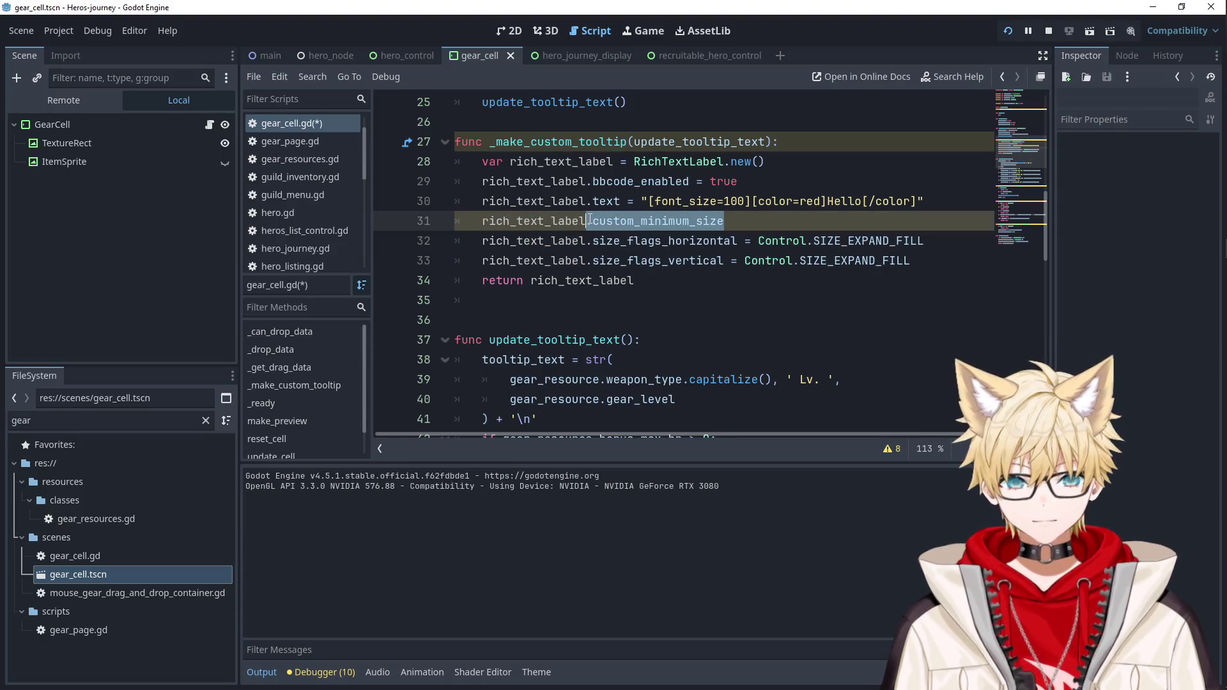
pyautogui.write('size')
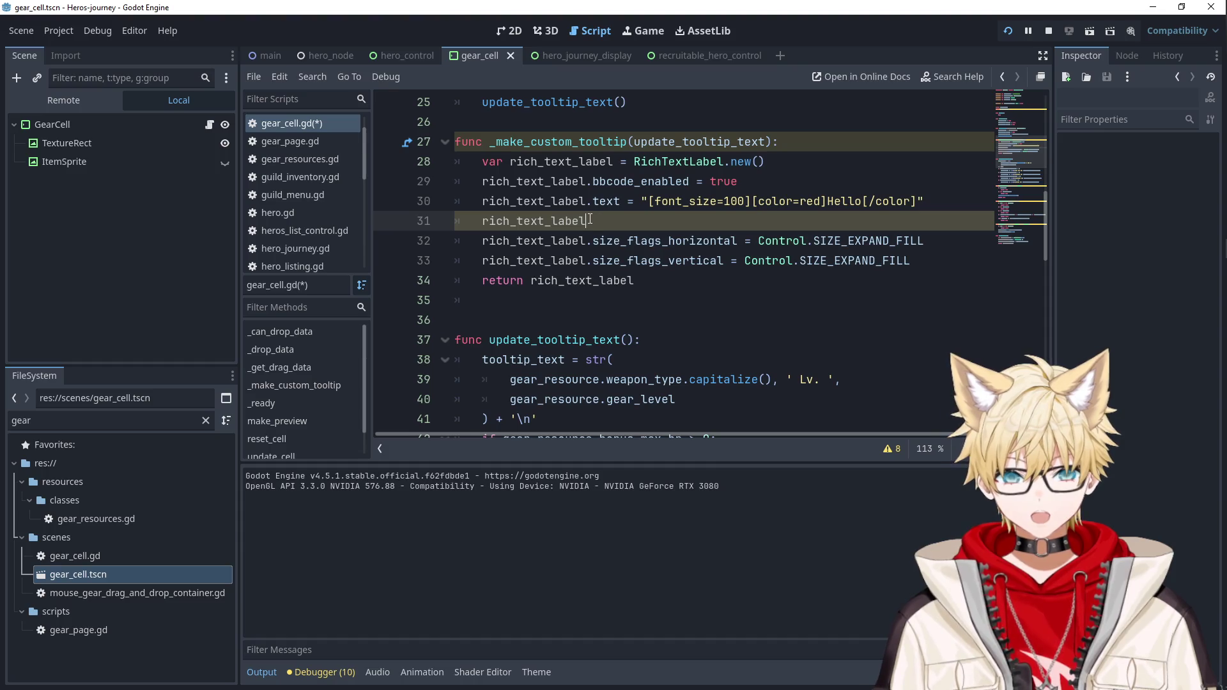
pyautogui.write('.fit_content = true')
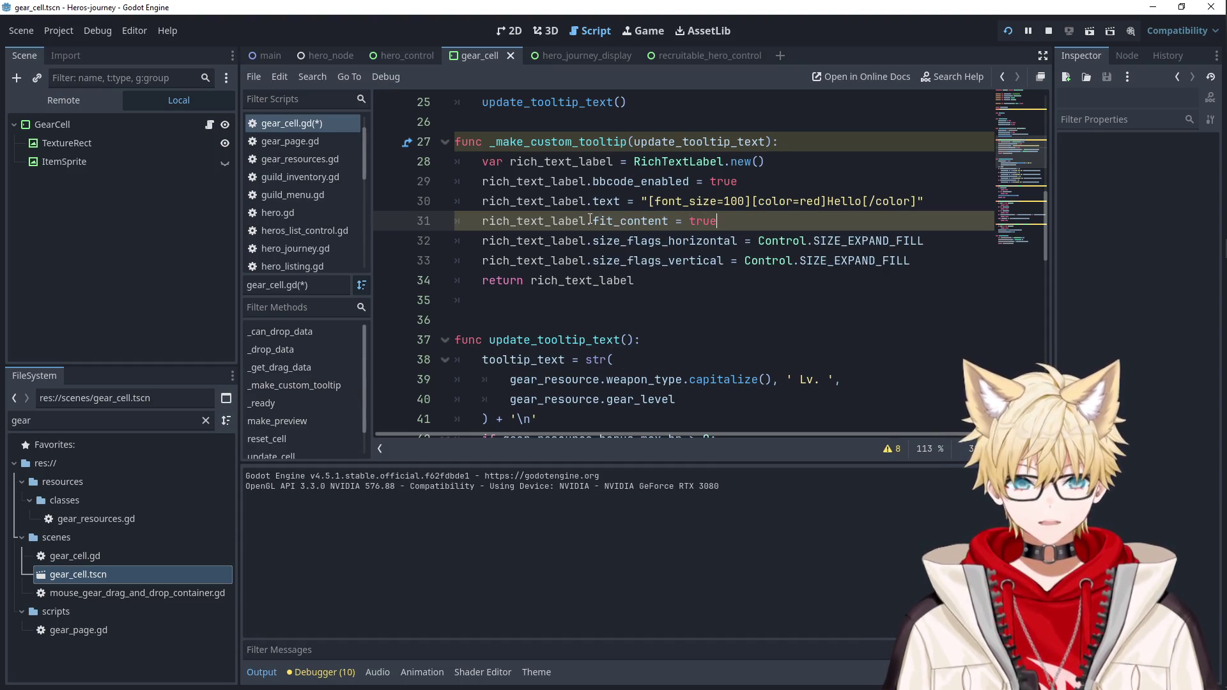
pyautogui.press('F5')
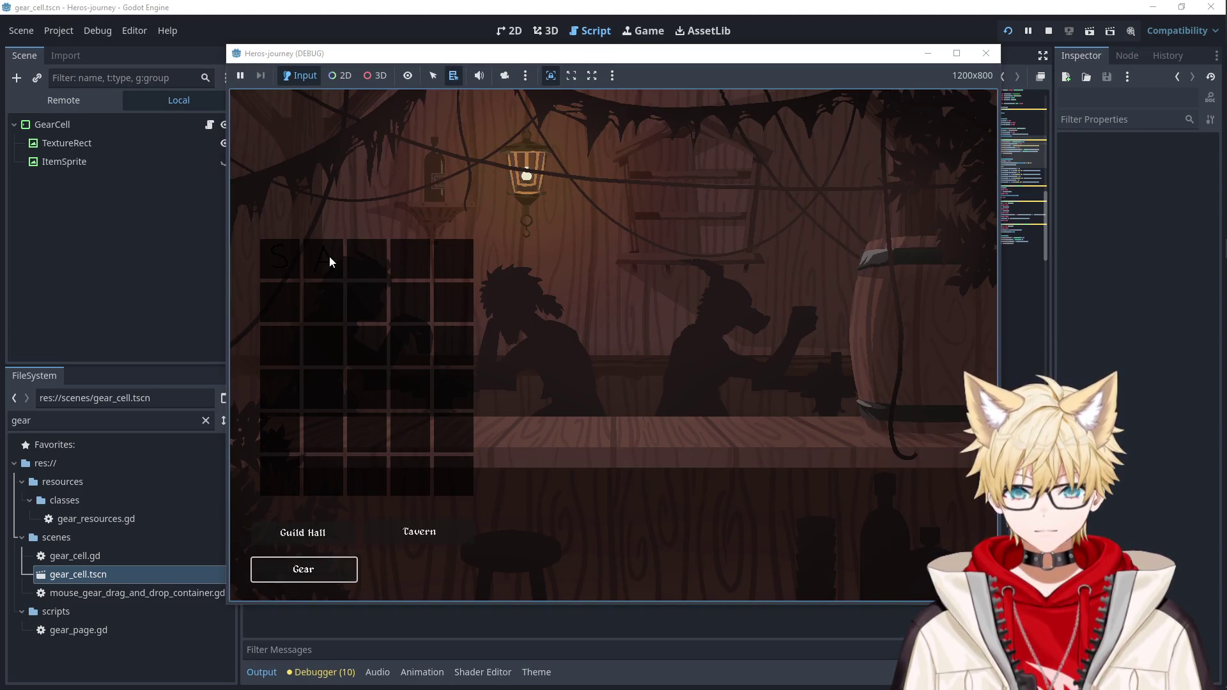
# - Stop the game and select the GearCell root node in the 2D view
pyautogui.click(986, 53)
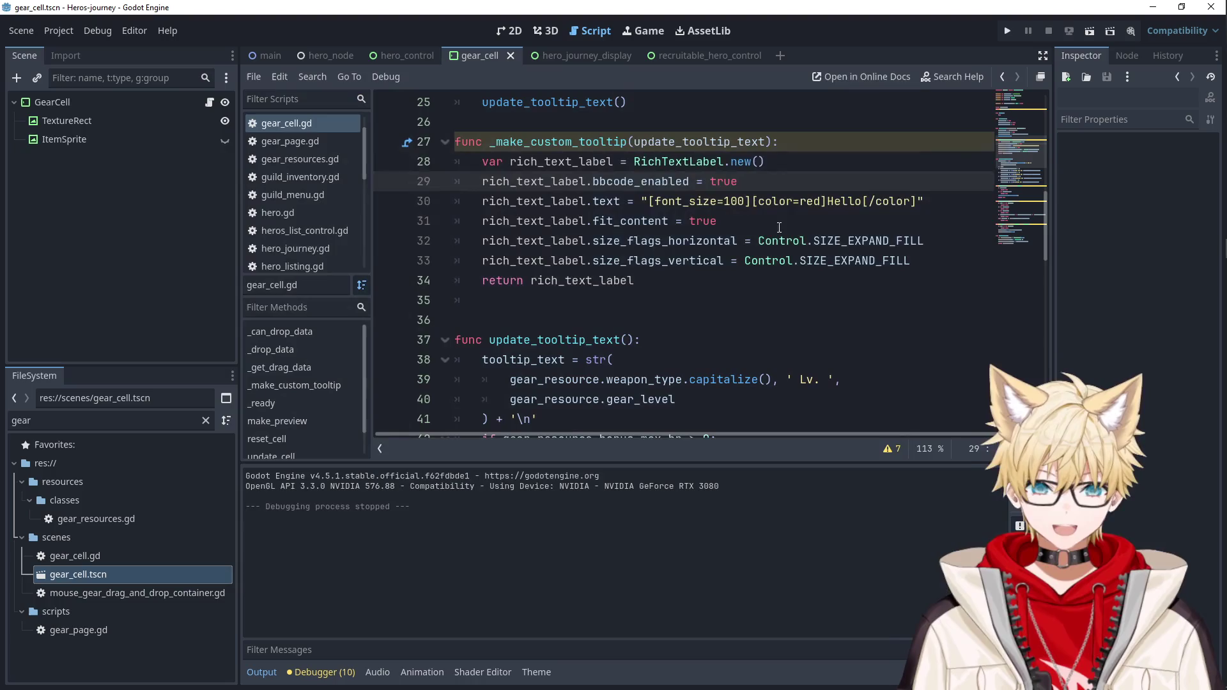
pyautogui.click(742, 220)
pyautogui.click(224, 102)
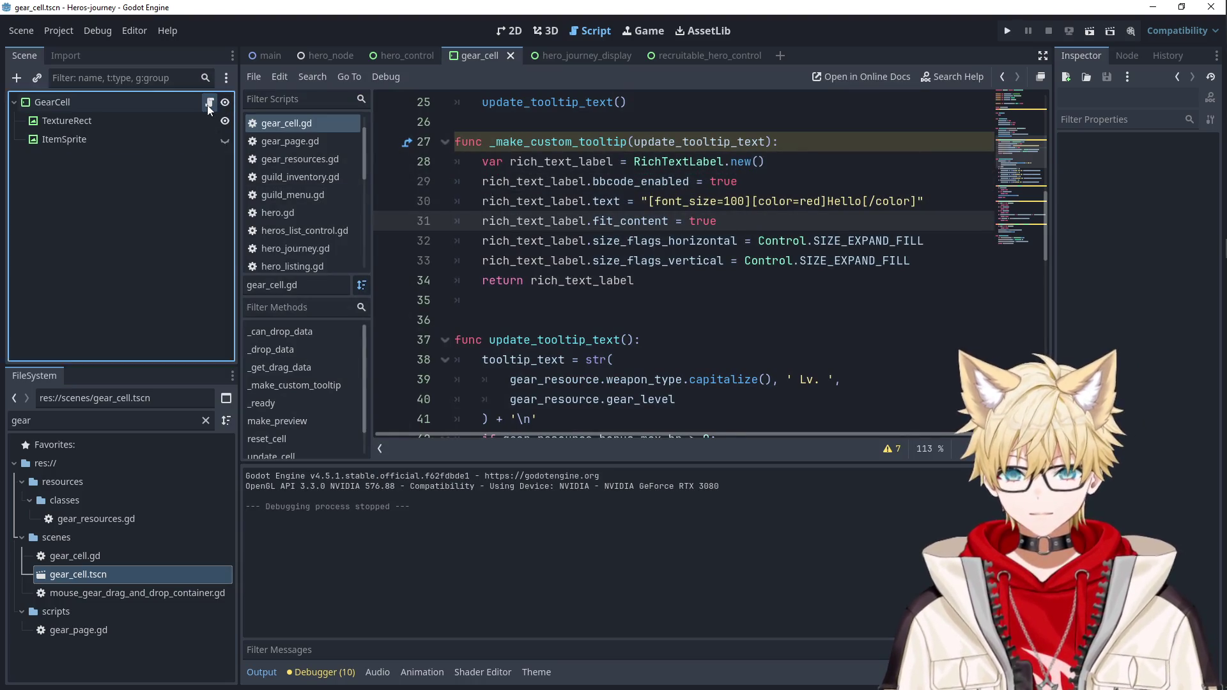
pyautogui.click(209, 103)
pyautogui.click(145, 101)
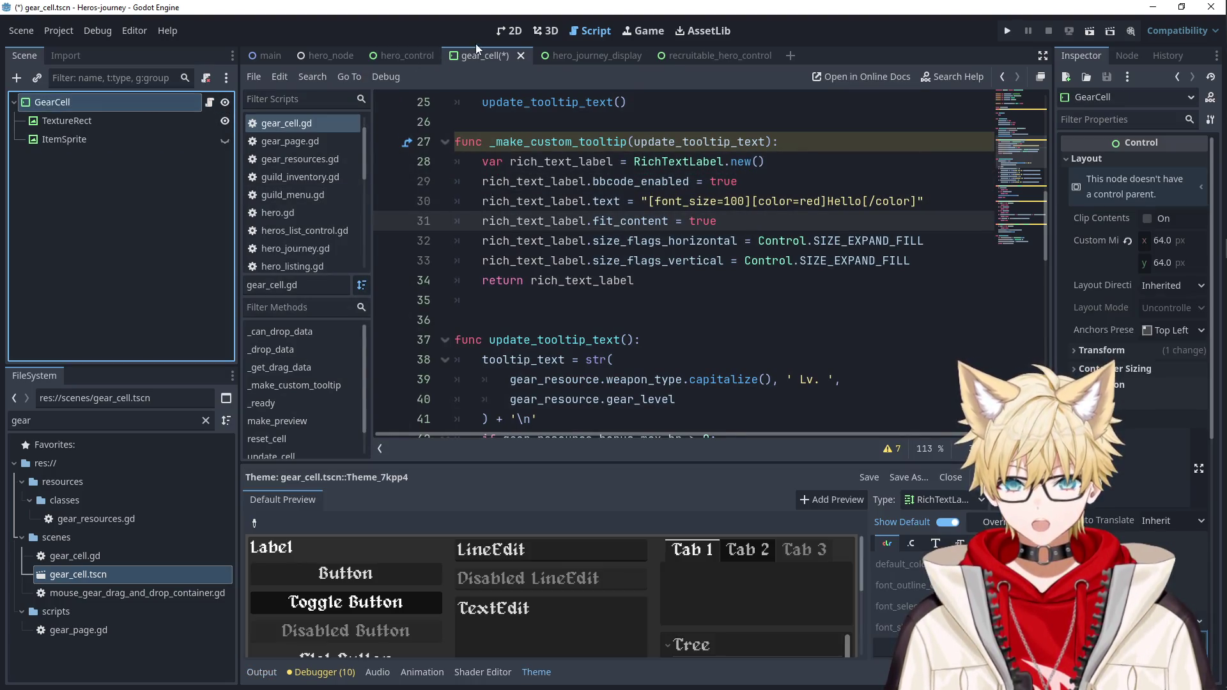
pyautogui.click(509, 31)
# - Add a RichTextLabel child node under GearCell
pyautogui.rightClick(135, 97)
pyautogui.click(163, 128)
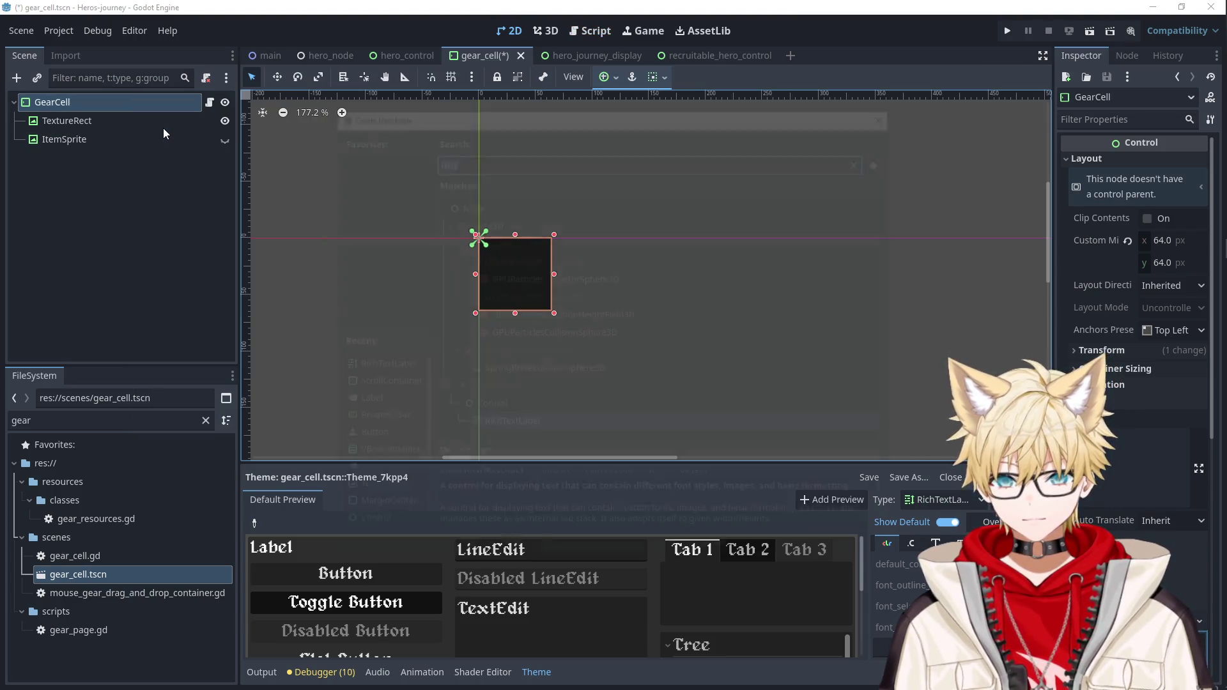
pyautogui.write('rich')
pyautogui.press('Return')
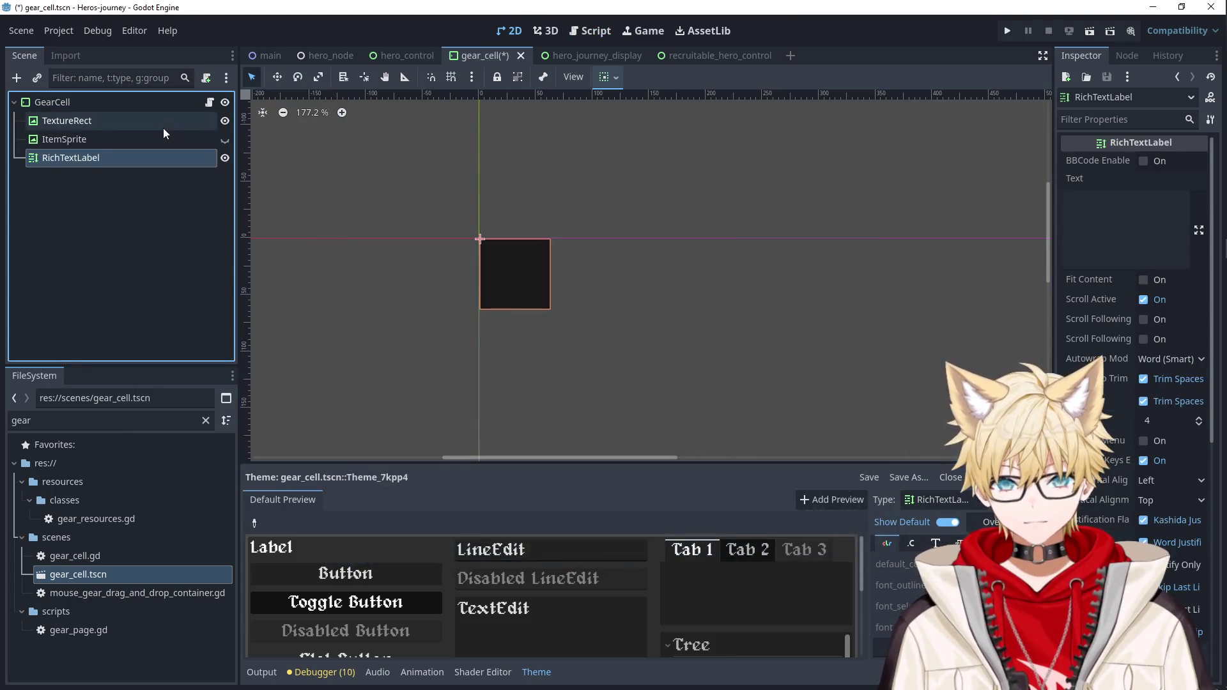
# - Enable BBCode and set the label text to [font_size=100][color=red]Hello[/color]
pyautogui.click(1145, 251)
pyautogui.click(1144, 164)
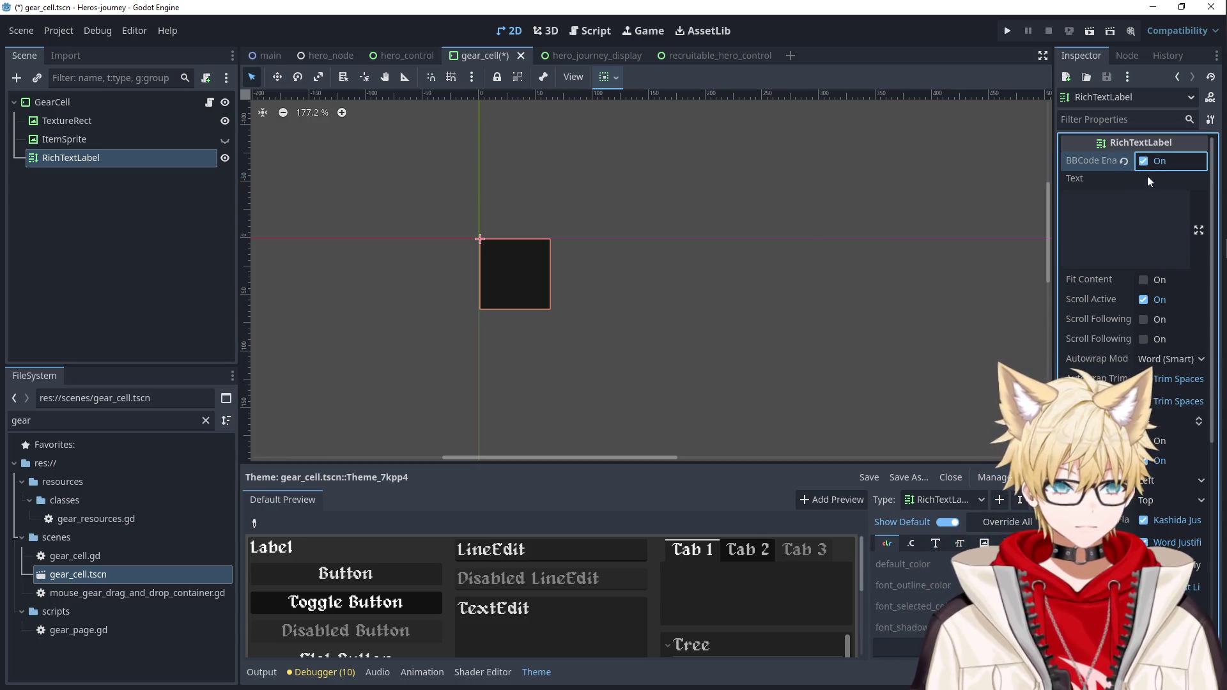
pyautogui.click(1124, 217)
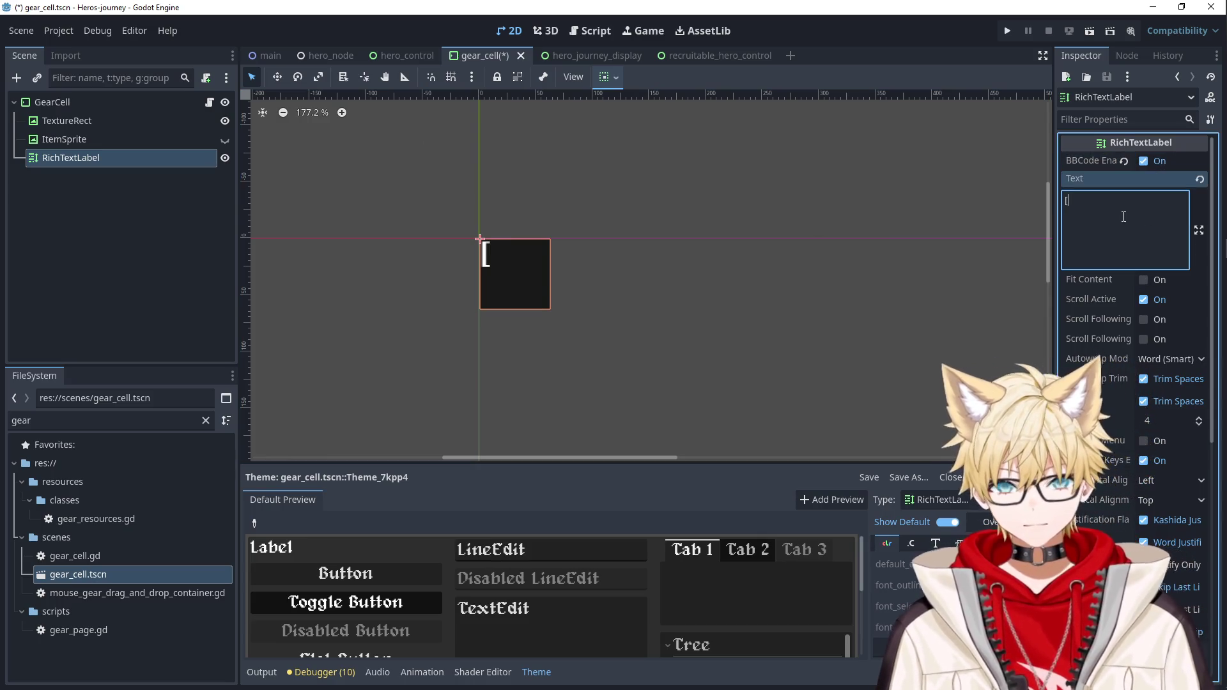
pyautogui.write('color=')
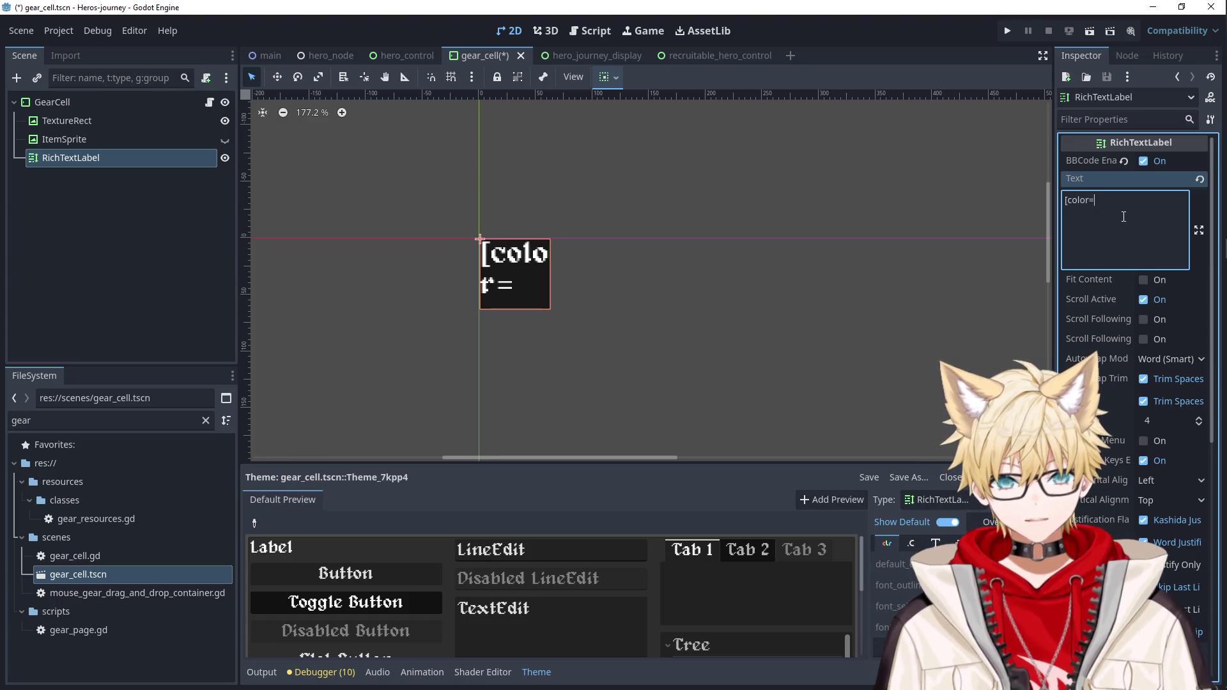
pyautogui.write('red]Hello')
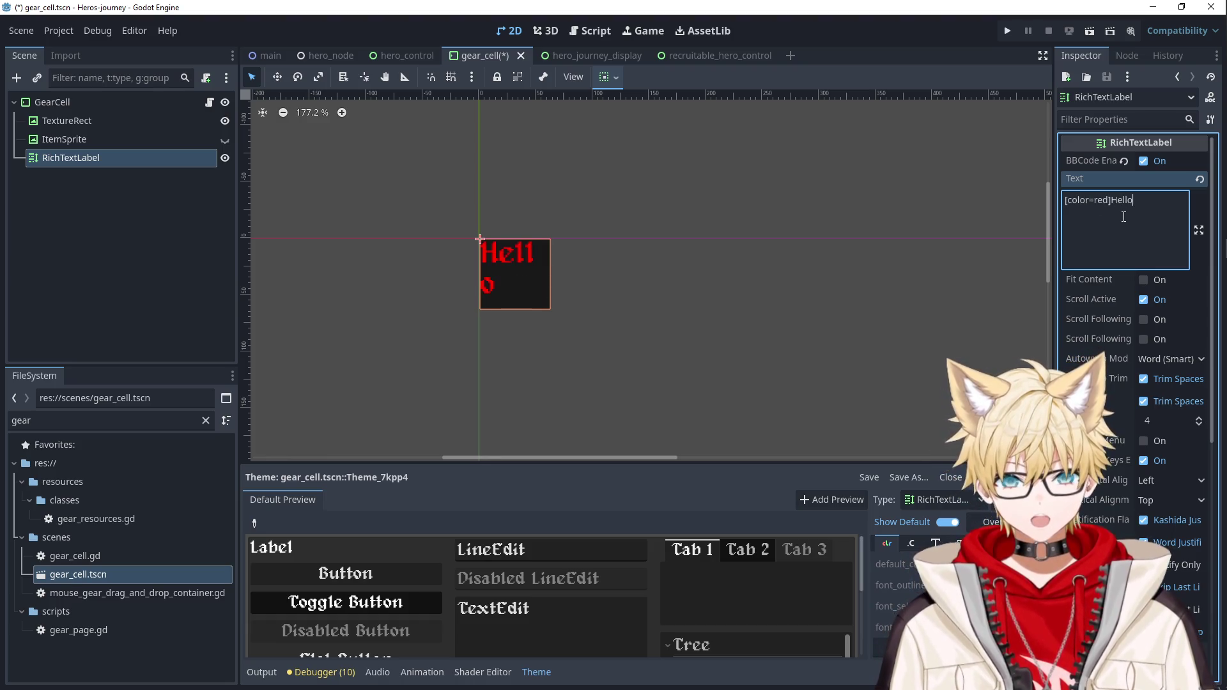
pyautogui.write('[/co')
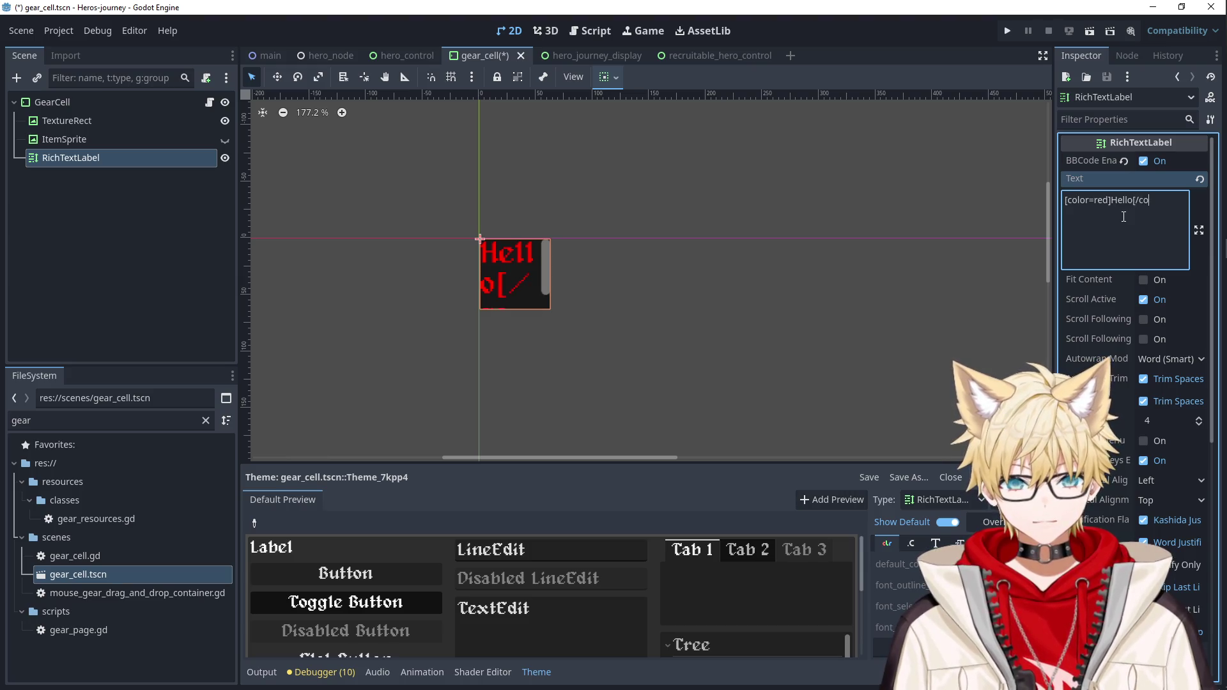
pyautogui.write('lor]')
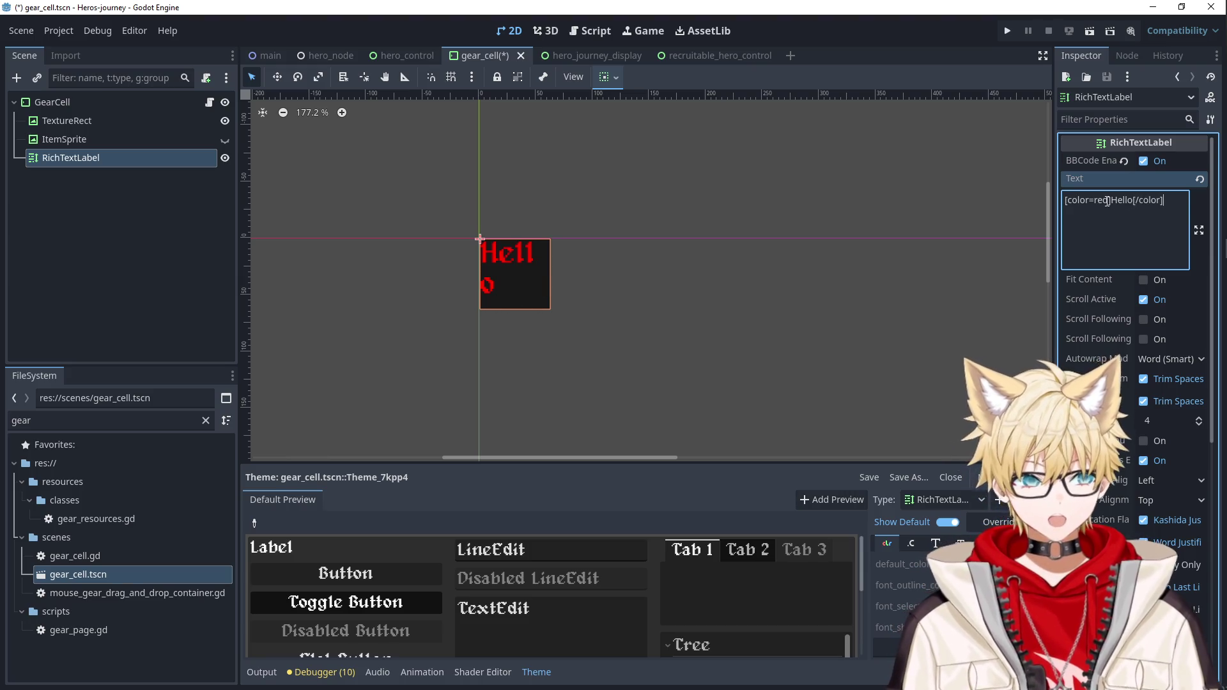
pyautogui.click(1063, 204)
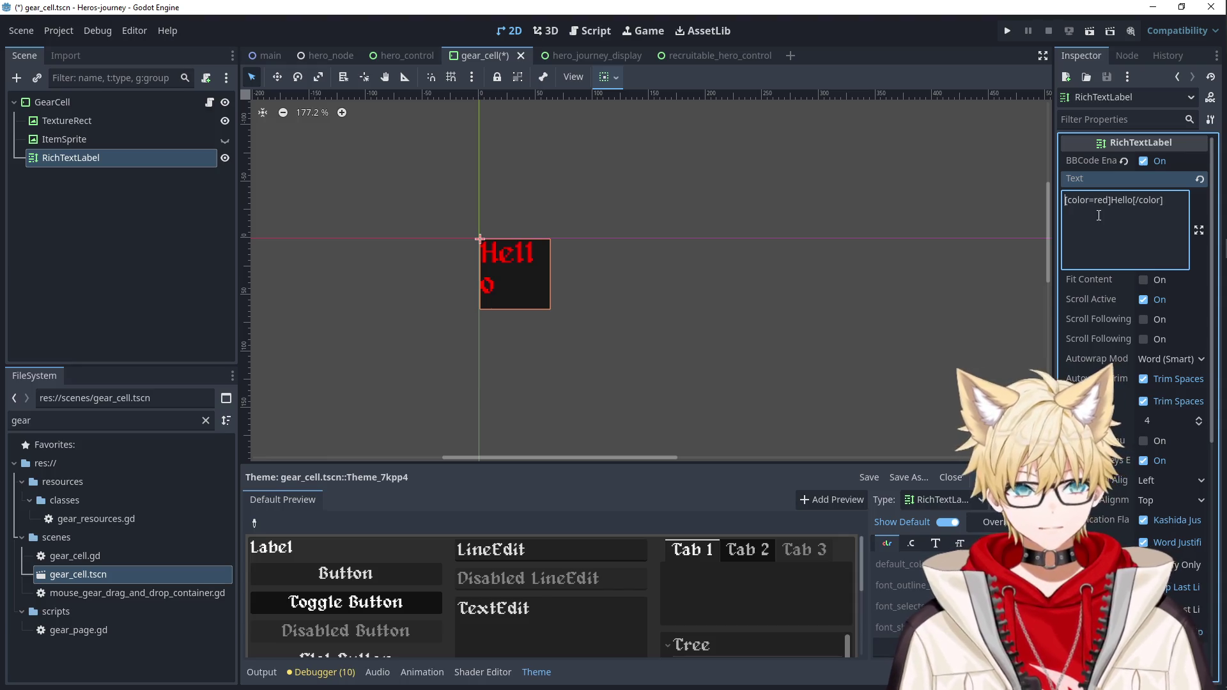
pyautogui.write('[font_size')
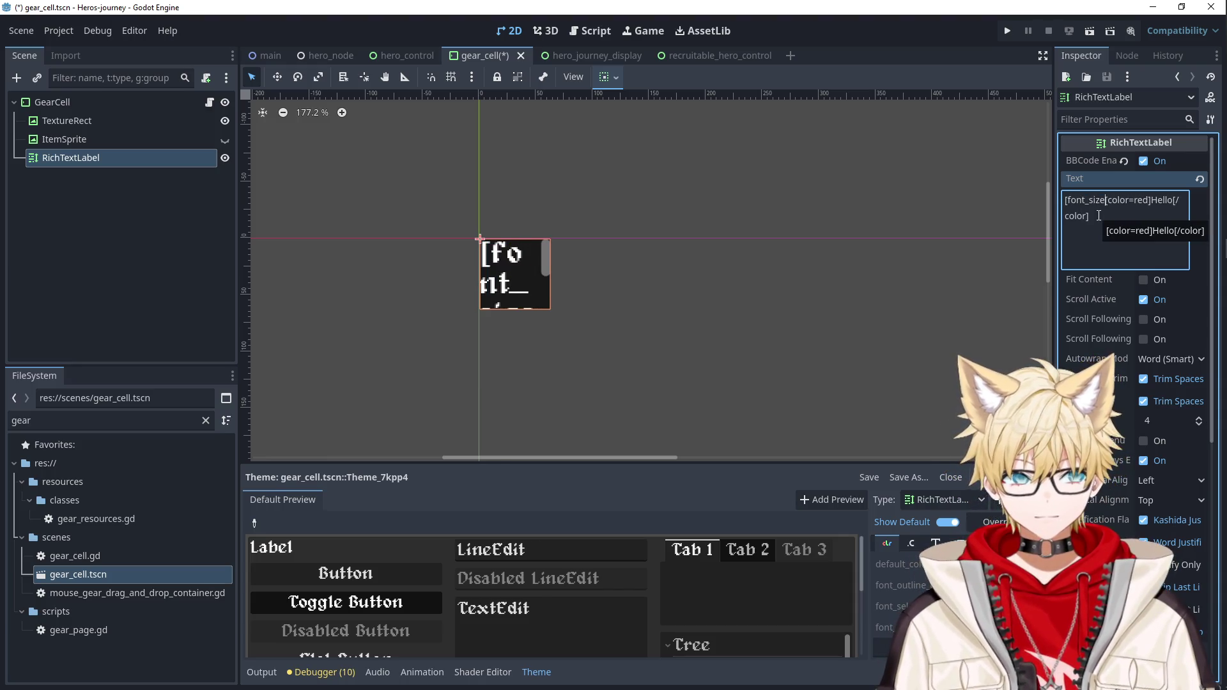
pyautogui.write('=100]')
pyautogui.press('Return')
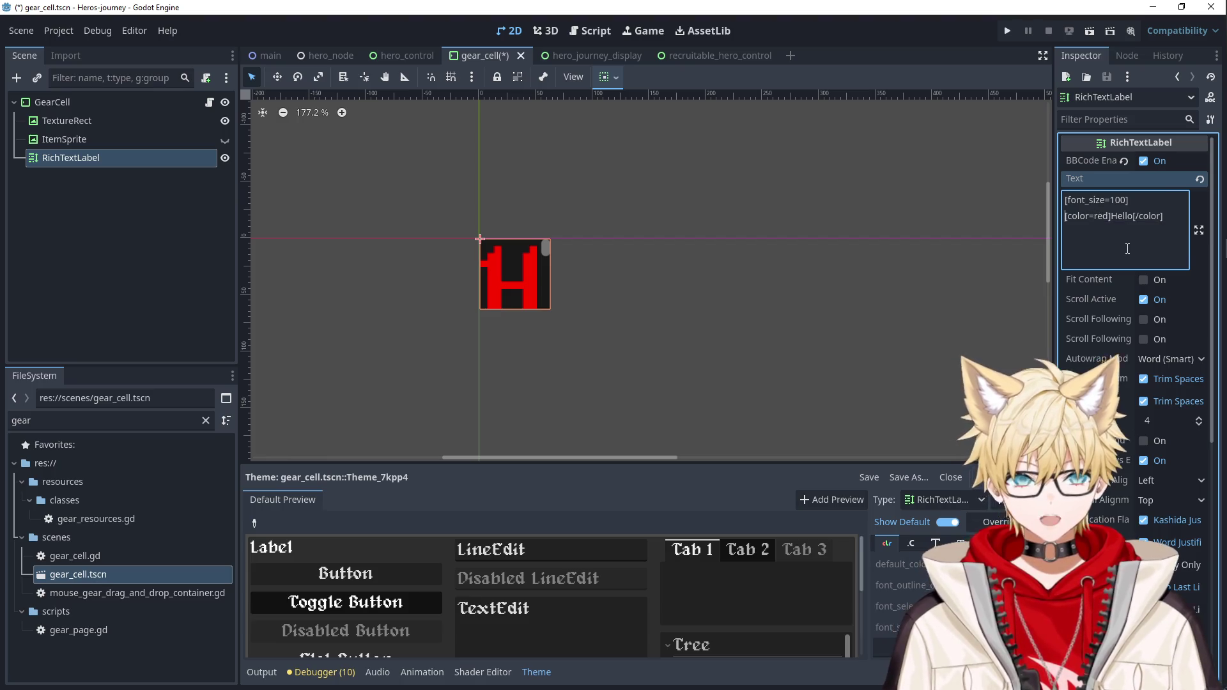
# - Turn on Fit Content, set Autowrap Mode to Off, and return to gear_cell.gd
pyautogui.click(1143, 280)
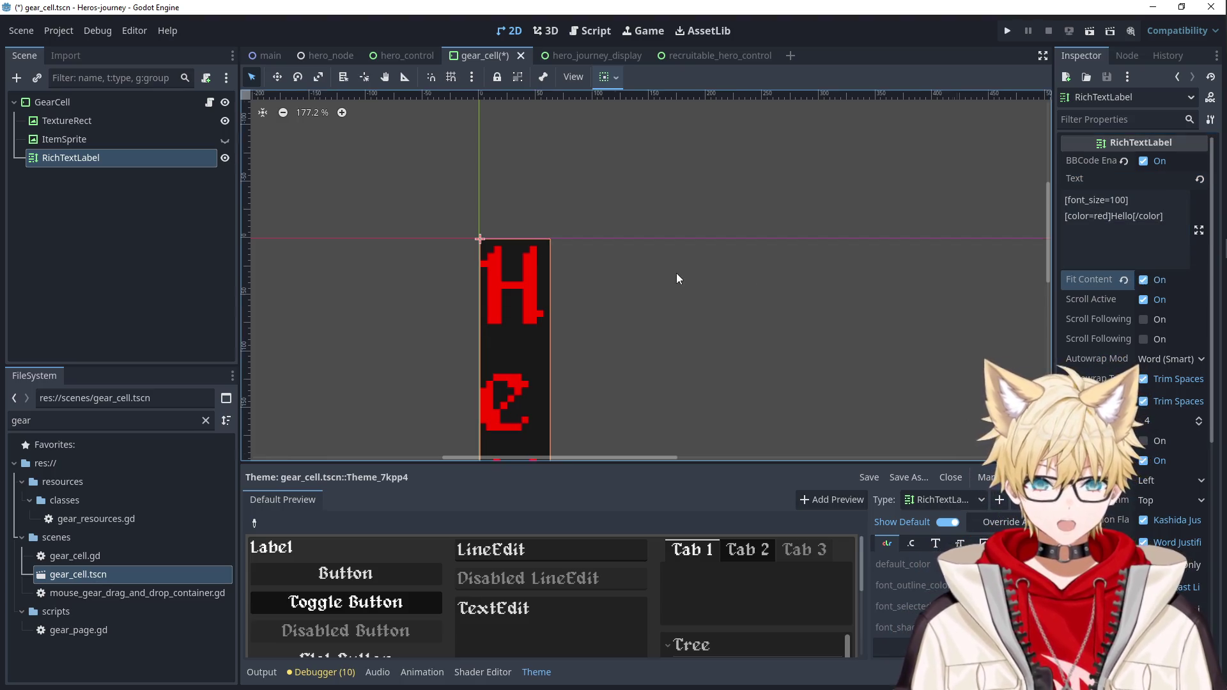
pyautogui.scroll(-5, 677, 274)
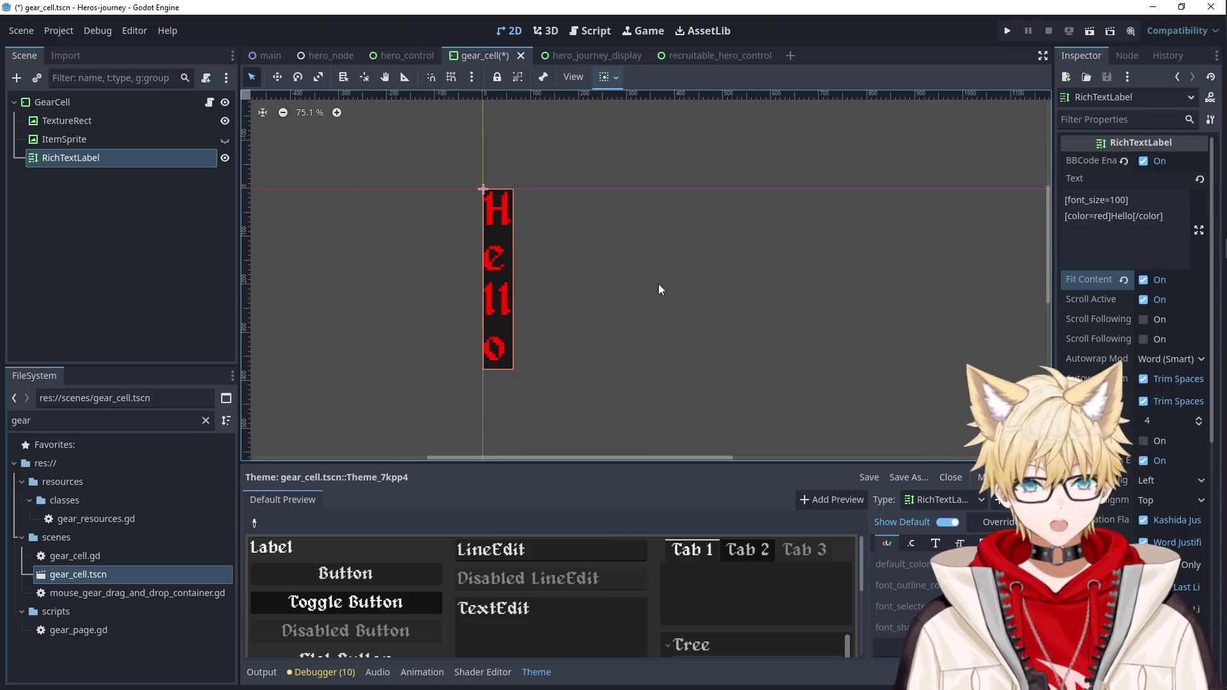
pyautogui.click(1148, 360)
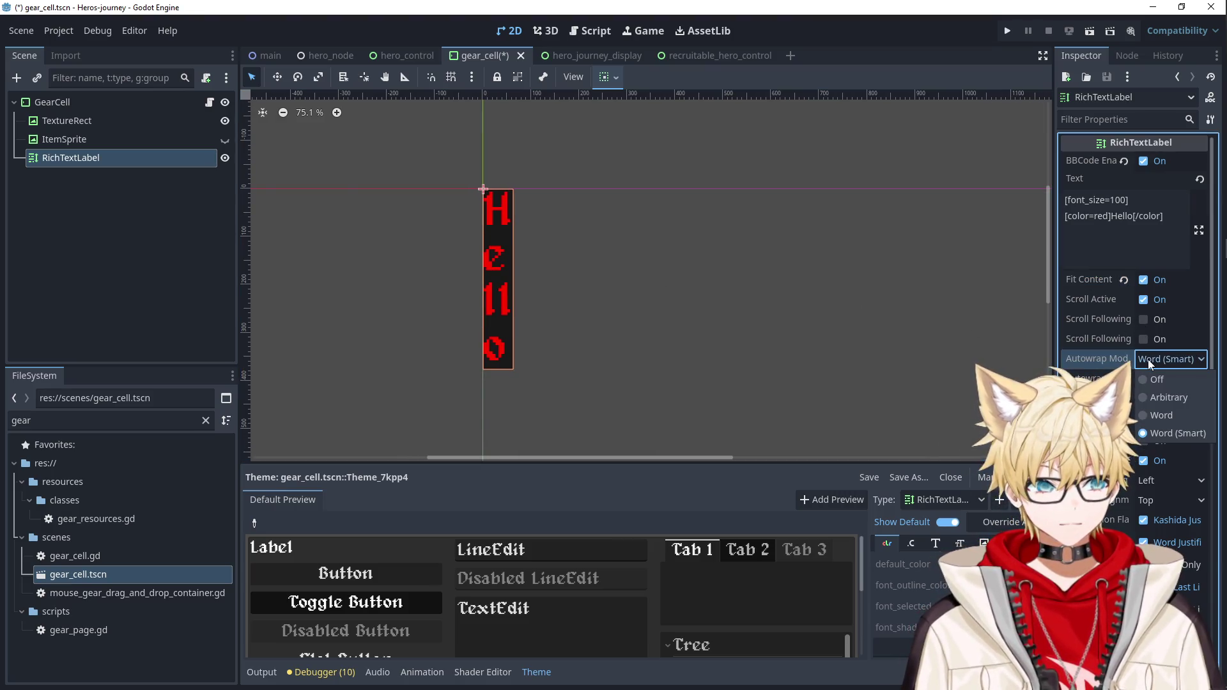
pyautogui.click(1151, 378)
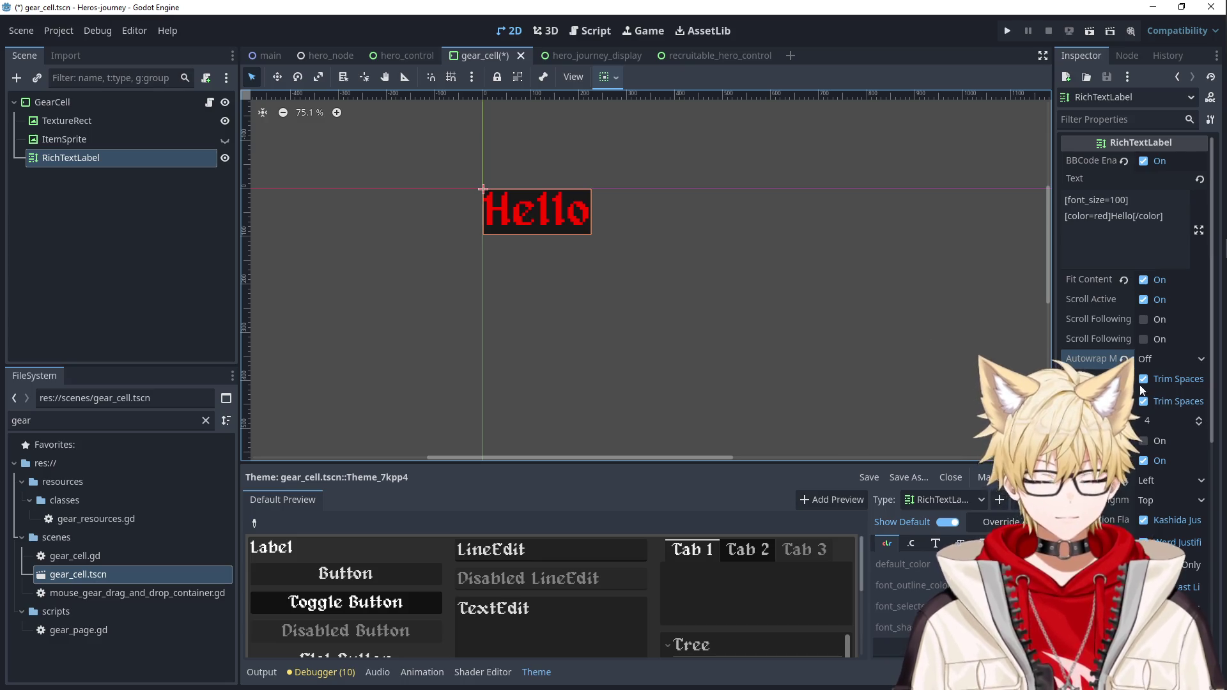
pyautogui.click(213, 104)
pyautogui.click(736, 222)
pyautogui.press('Return')
# - Add the line rich_text_label.autowrap_mode = TextServer.AUTOWRAP_OFF
pyautogui.write('ri')
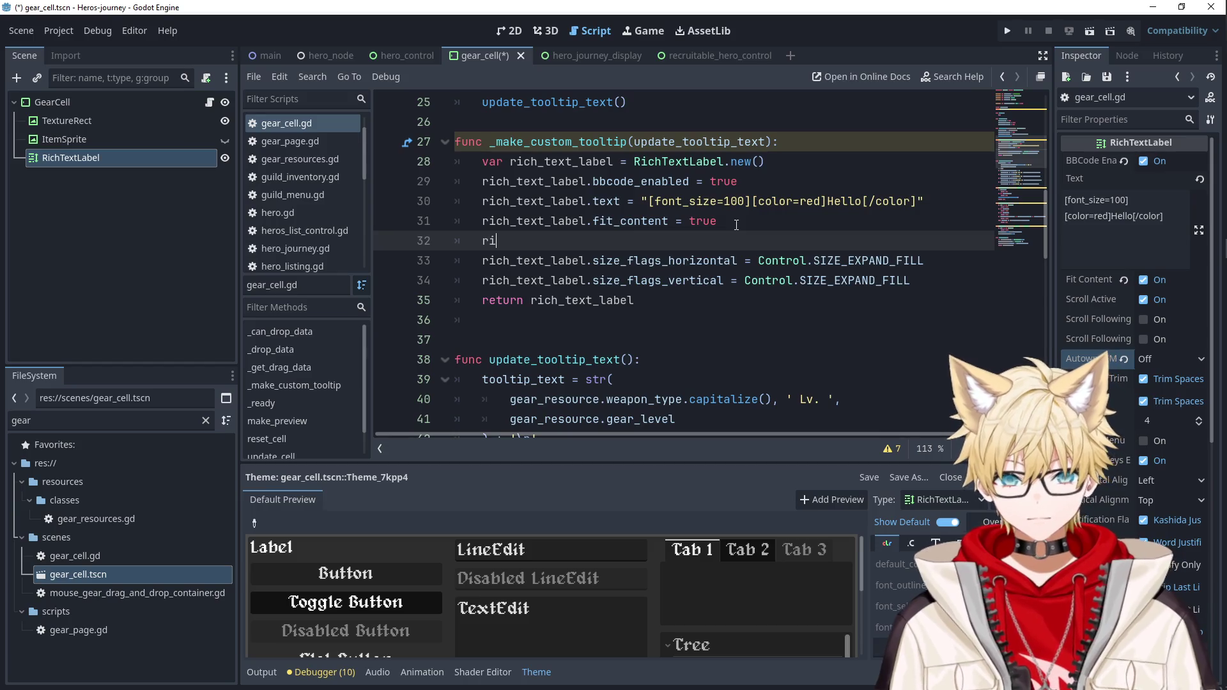
pyautogui.write('ch')
pyautogui.press('Return')
pyautogui.write('.aut')
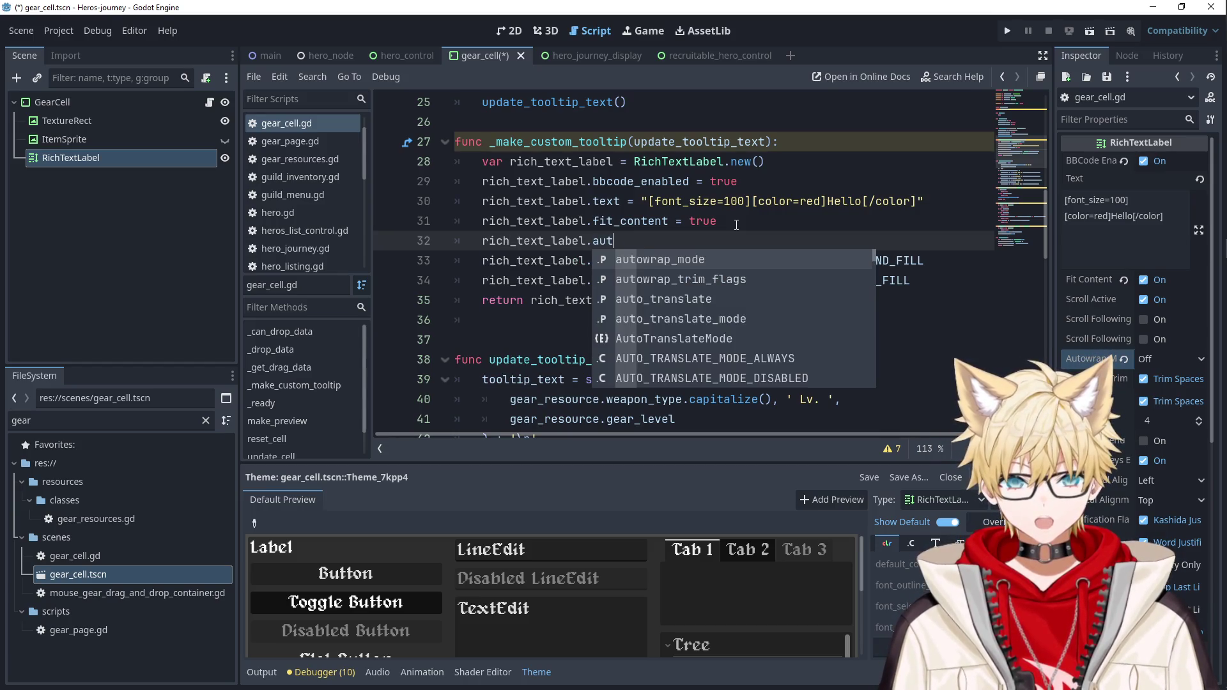
pyautogui.write('o')
pyautogui.press('Return')
pyautogui.write('= 0f')
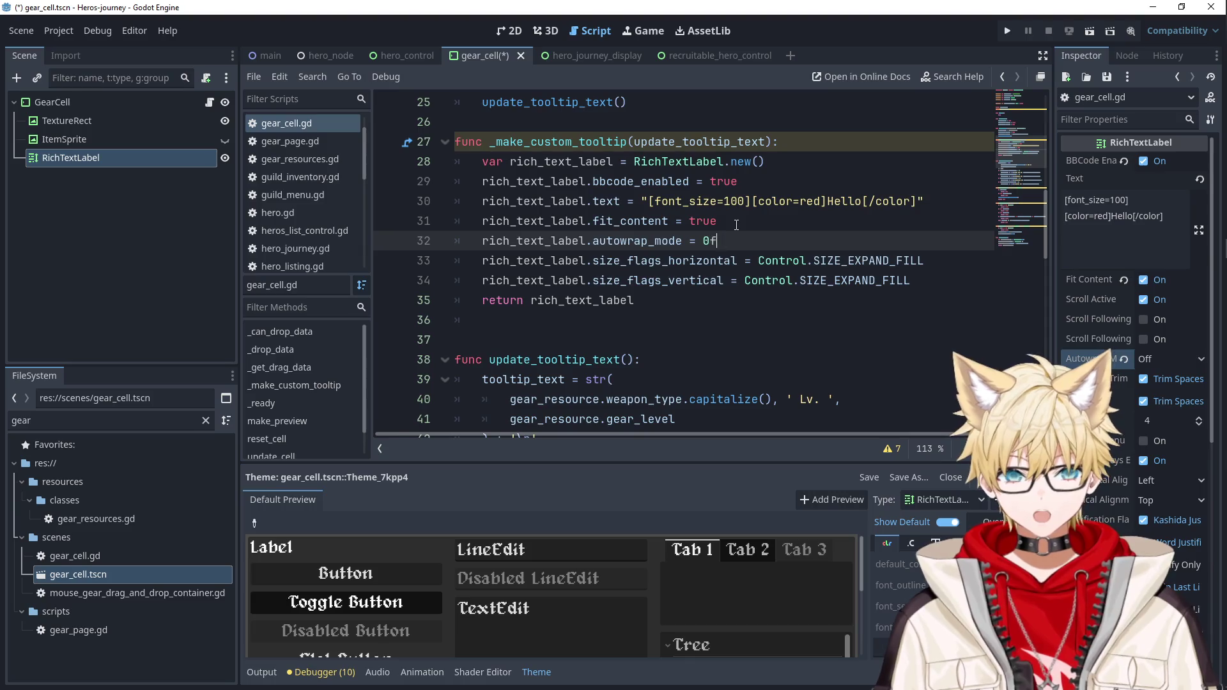
pyautogui.press('BackSpace')
pyautogui.press('BackSpace')
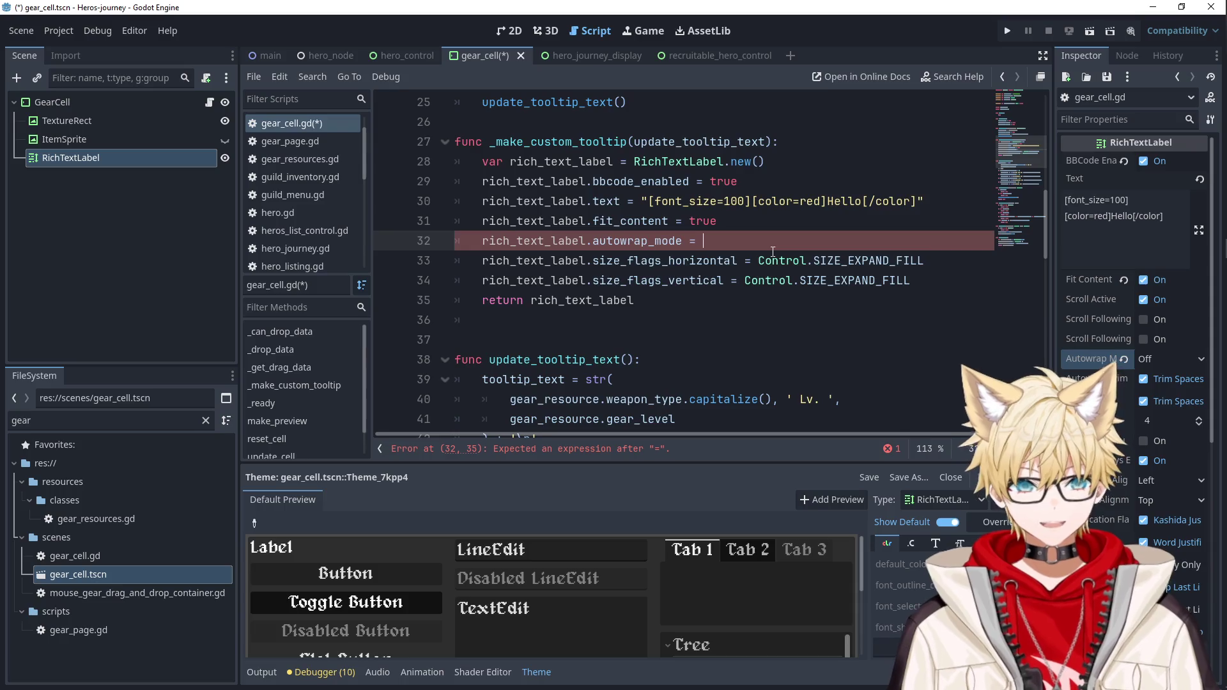
pyautogui.hotkey('ctrl', 'space')
pyautogui.press('Down')
pyautogui.press('Return')
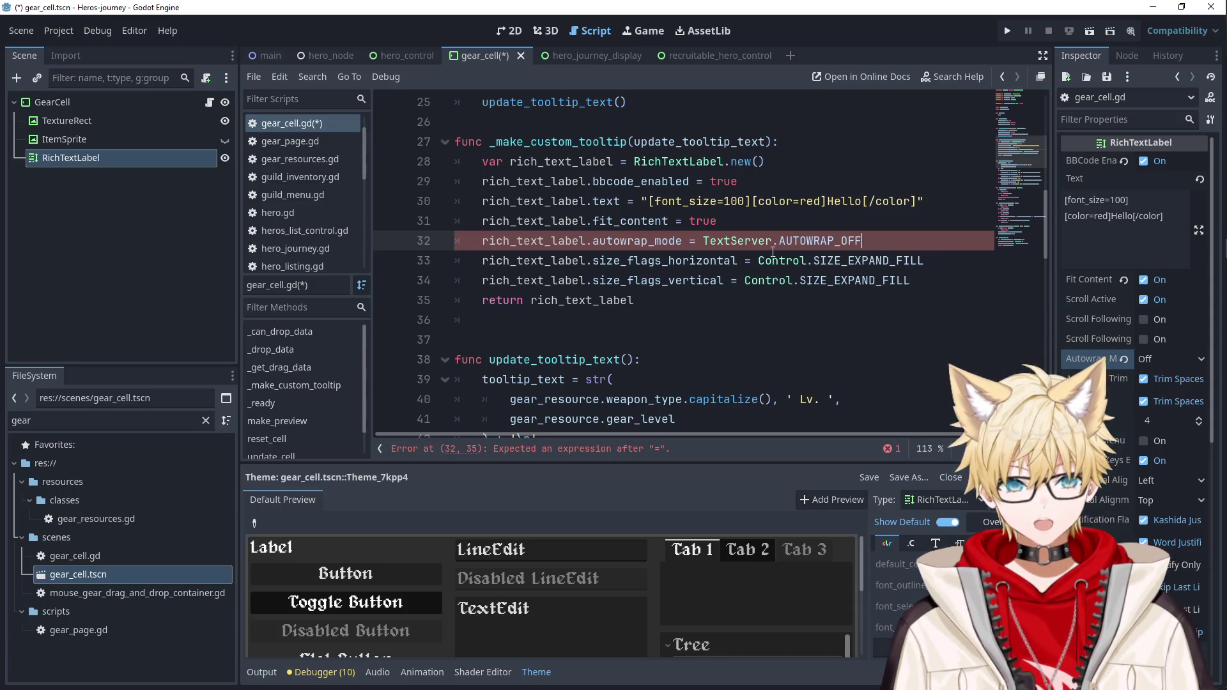
# - Delete the size_flags_horizontal and size_flags_vertical lines, then save and run the game
pyautogui.click(920, 280)
pyautogui.hotkey('shift', 'Up')
pyautogui.hotkey('shift', 'Up')
pyautogui.press('BackSpace')
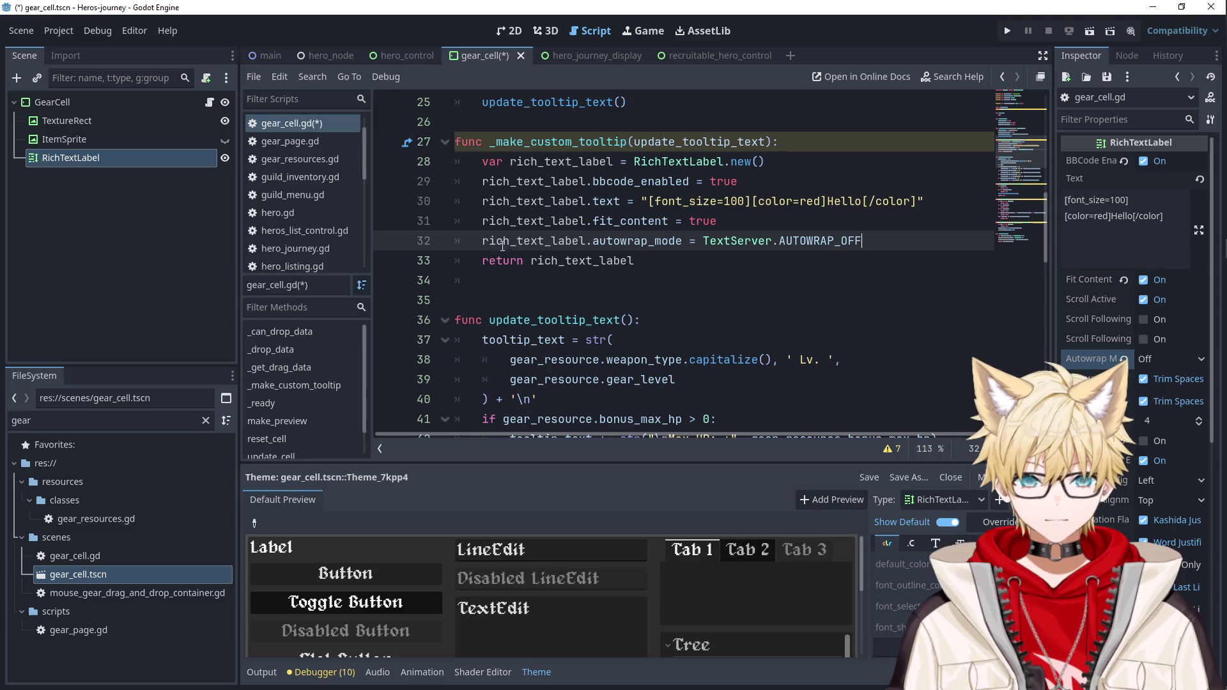
pyautogui.press('F5')
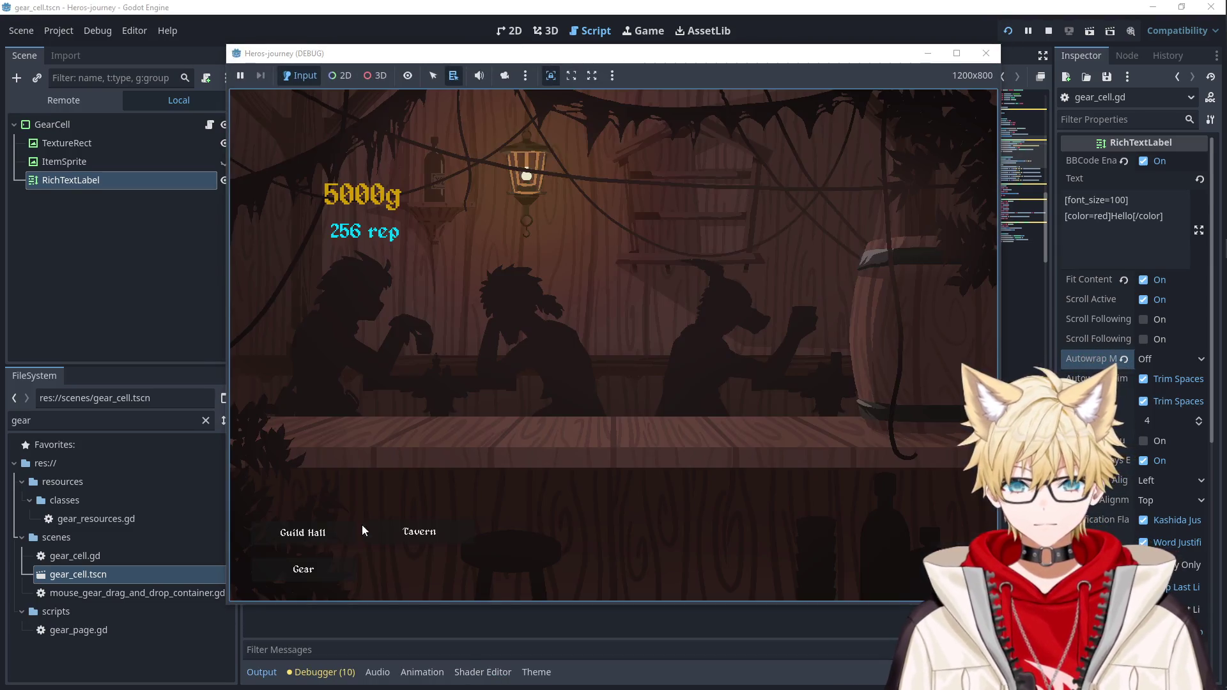
# - Check the Gear page, stop the game, and delete the RichTextLabel node
pyautogui.click(318, 567)
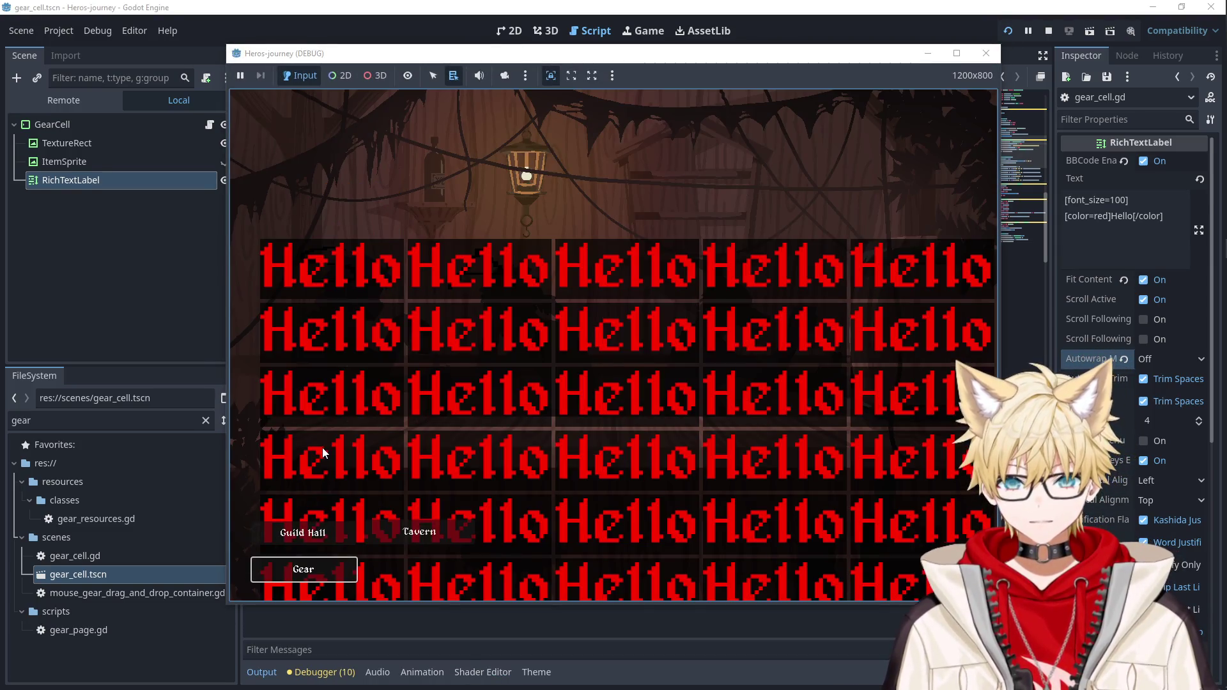
pyautogui.click(987, 53)
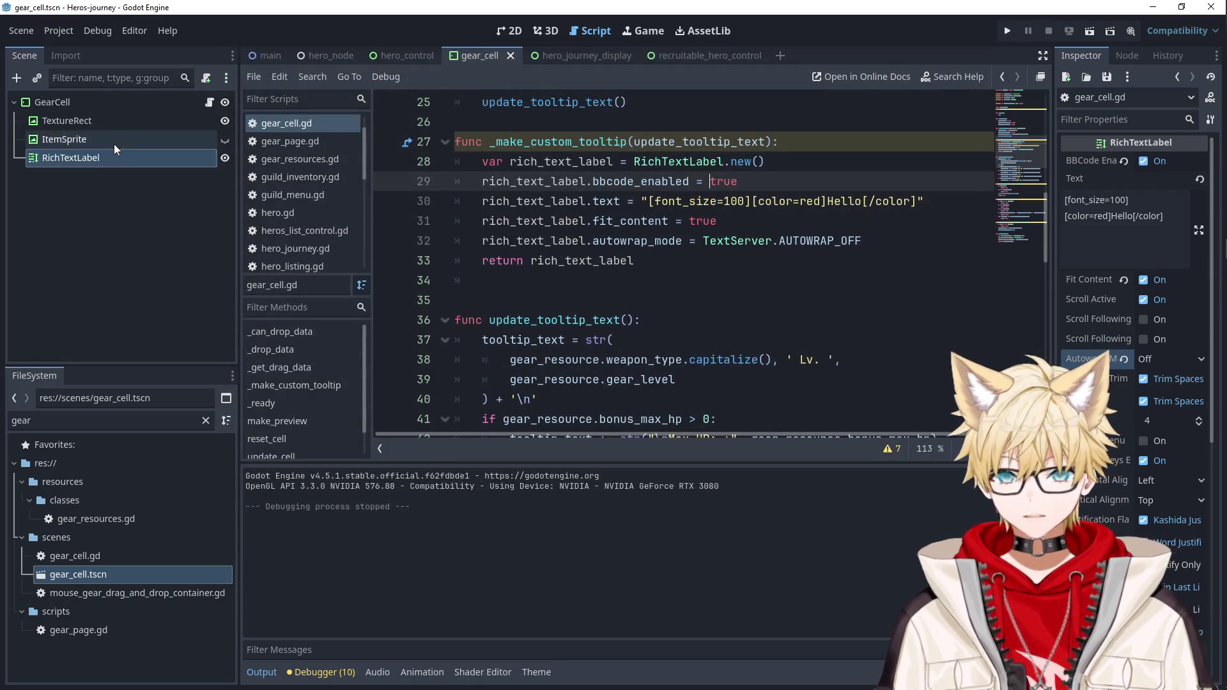
pyautogui.press('Delete')
pyautogui.press('Return')
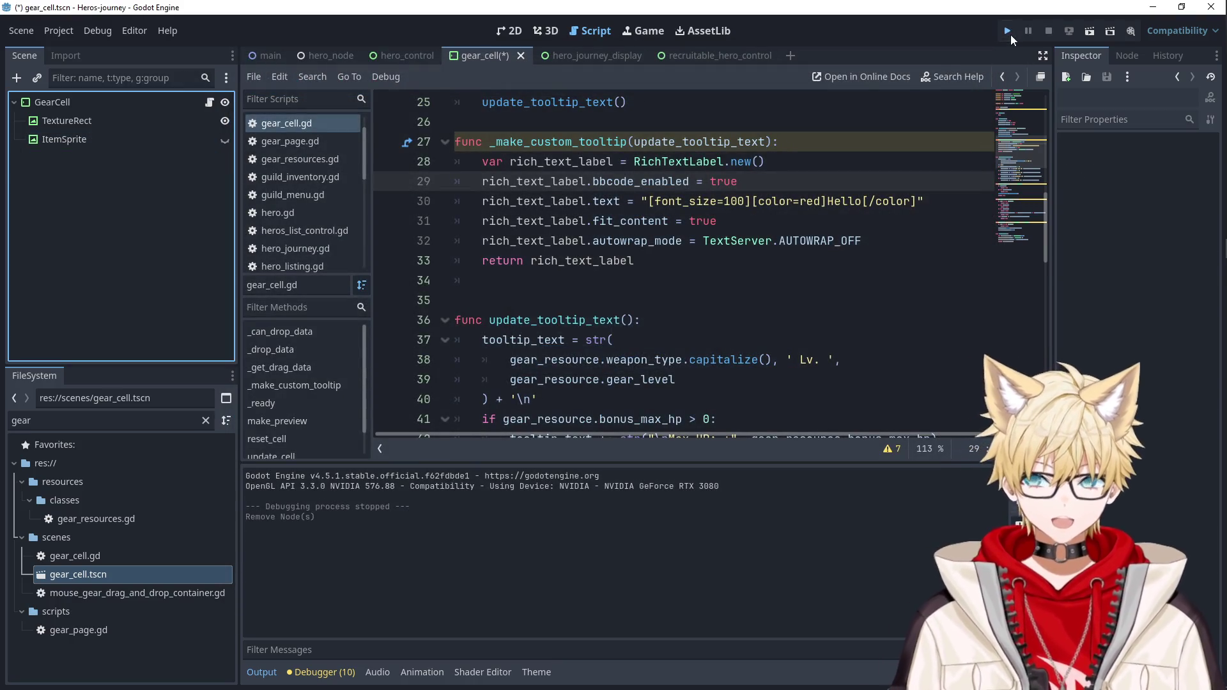
# - Run the game again and check the red Hello tooltip on a gear cell
pyautogui.click(1009, 33)
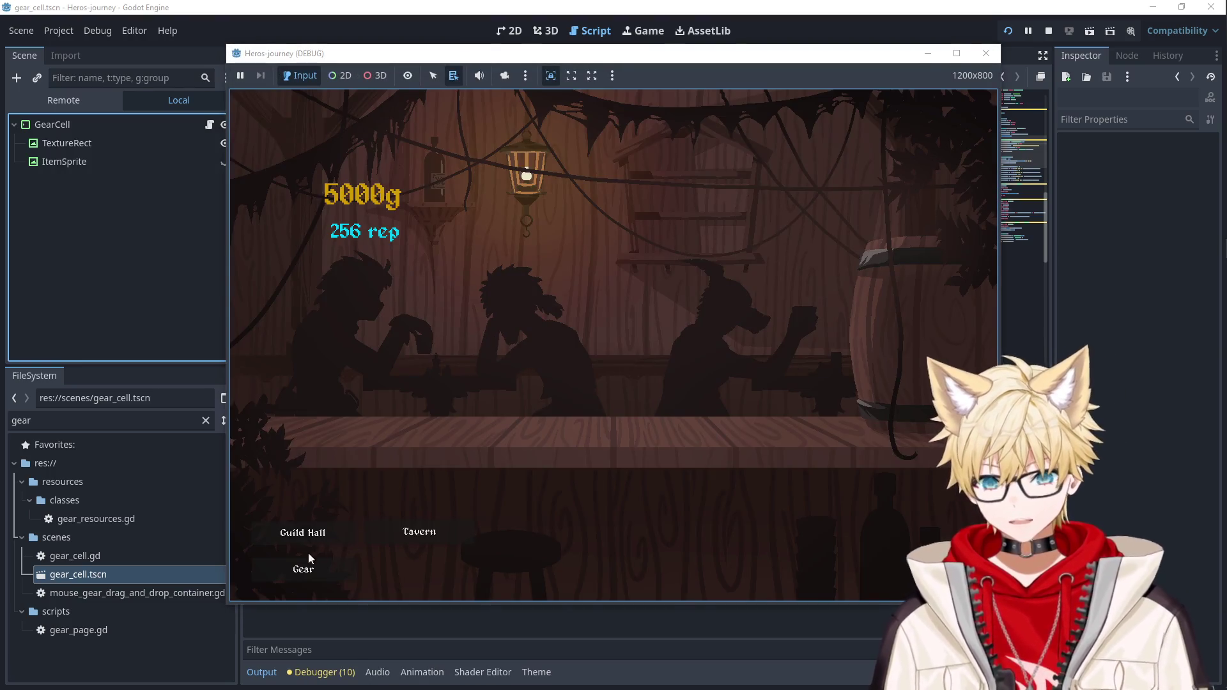
pyautogui.click(307, 563)
pyautogui.moveTo(320, 261)
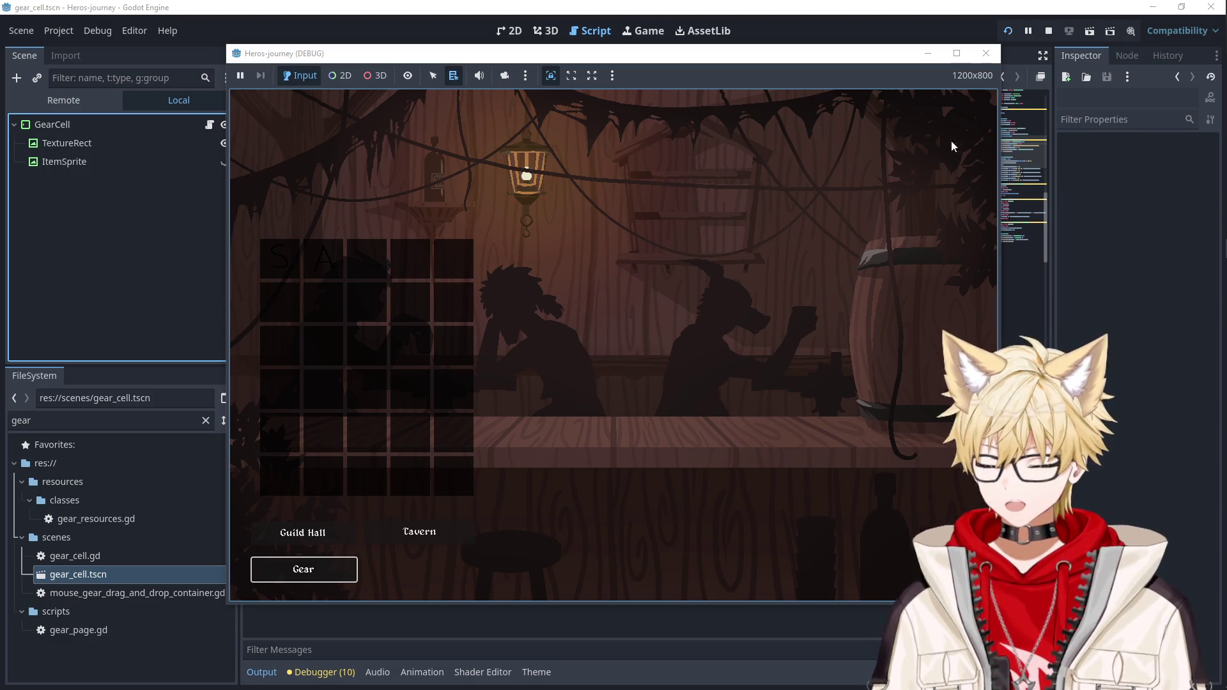
pyautogui.click(981, 60)
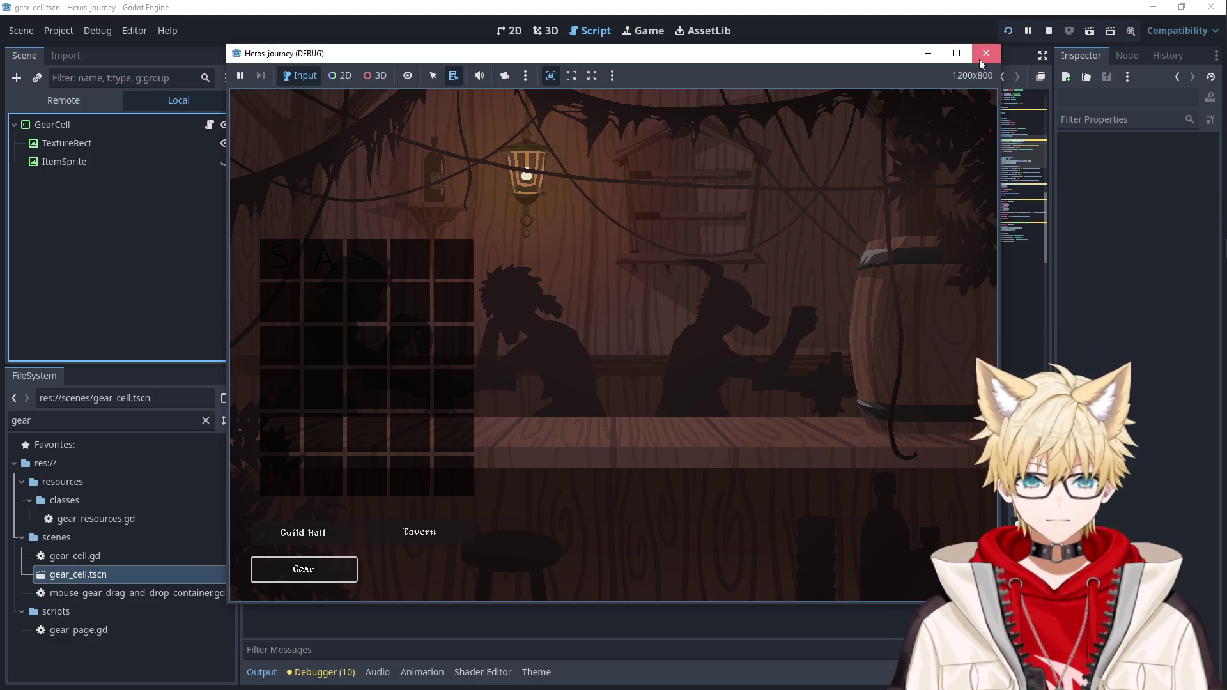
pyautogui.click(981, 63)
pyautogui.click(706, 263)
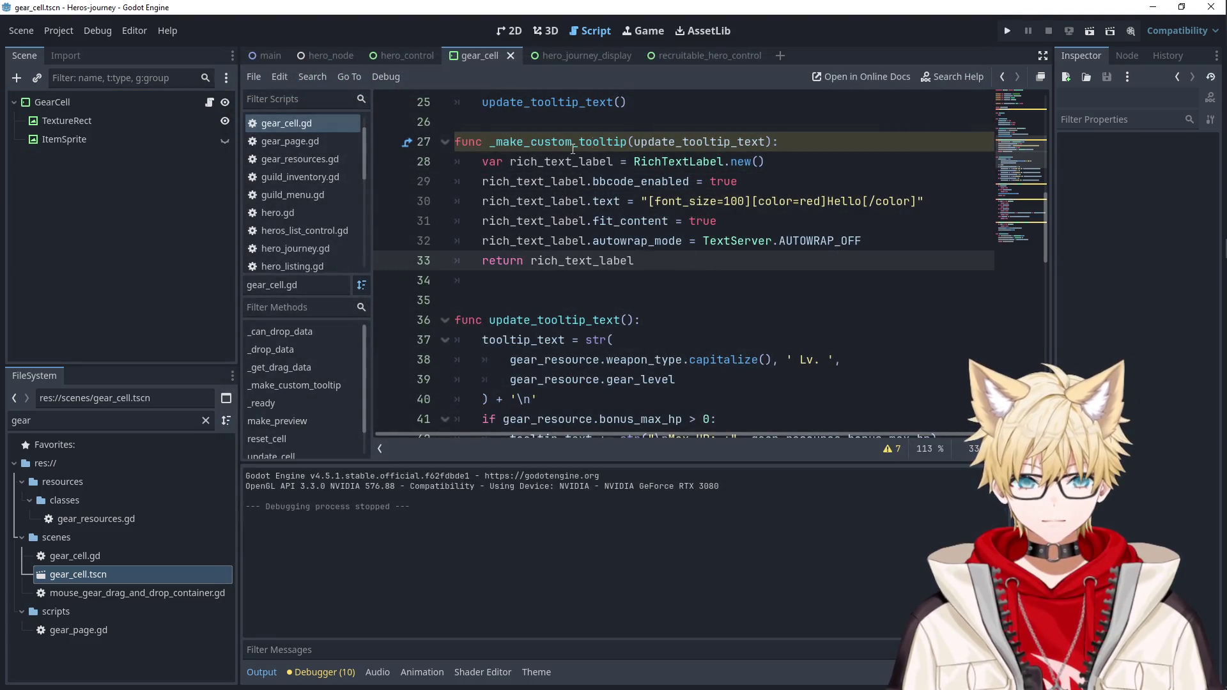
# - Select the tooltip_text-building lines inside update_tooltip_text
pyautogui.scroll(-3, 651, 344)
pyautogui.moveTo(540, 221); pyautogui.dragTo(432, 159)
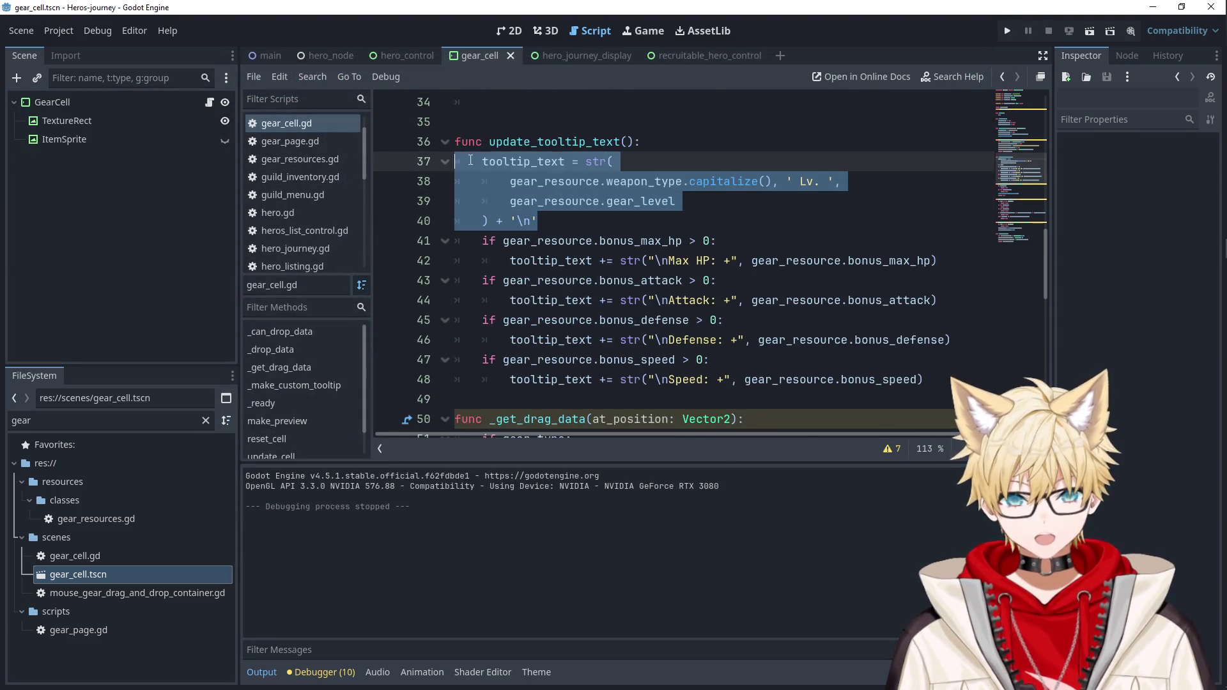
pyautogui.scroll(4, 629, 227)
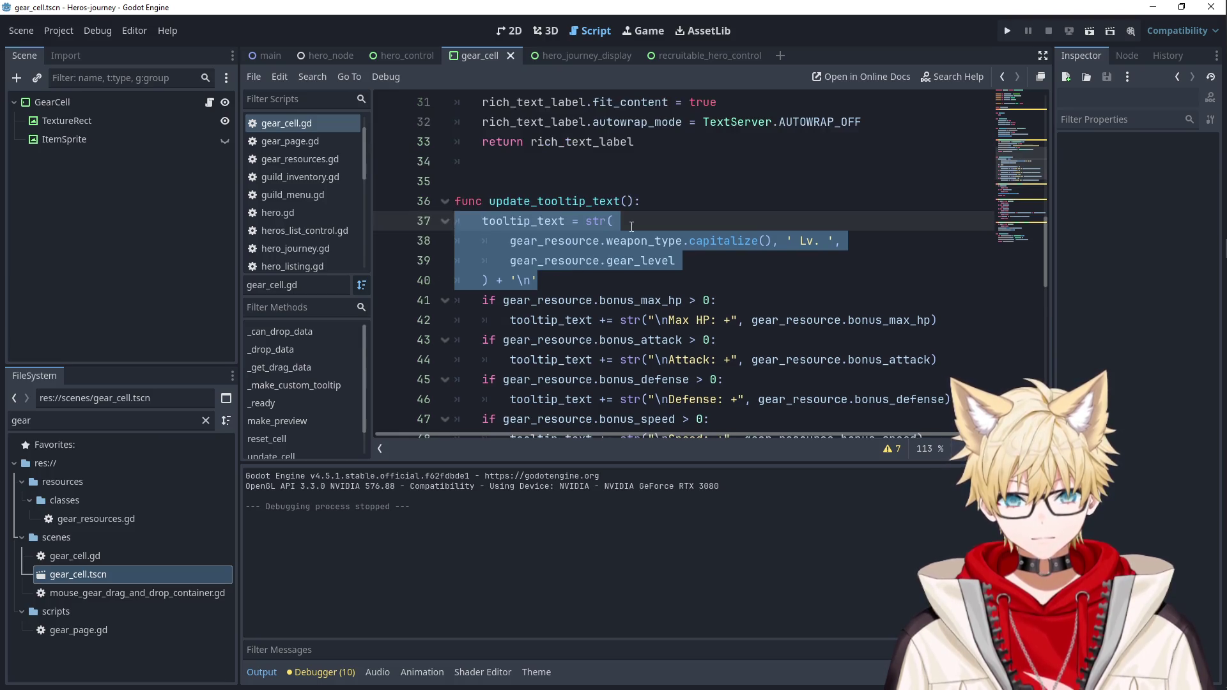
pyautogui.doubleClick(667, 202)
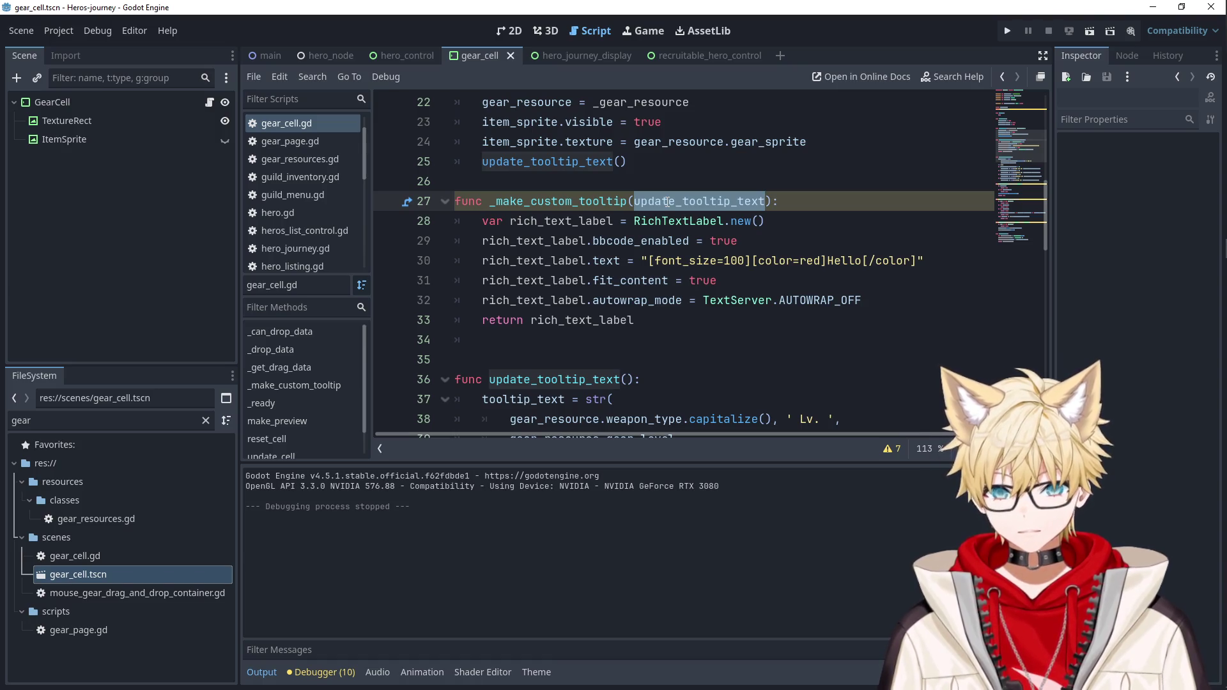
pyautogui.scroll(-4, 668, 202)
pyautogui.moveTo(483, 162)
pyautogui.mouseDown()
pyautogui.moveTo(747, 402)
pyautogui.moveTo(933, 378)
pyautogui.mouseUp()
pyautogui.scroll(4, 756, 300)
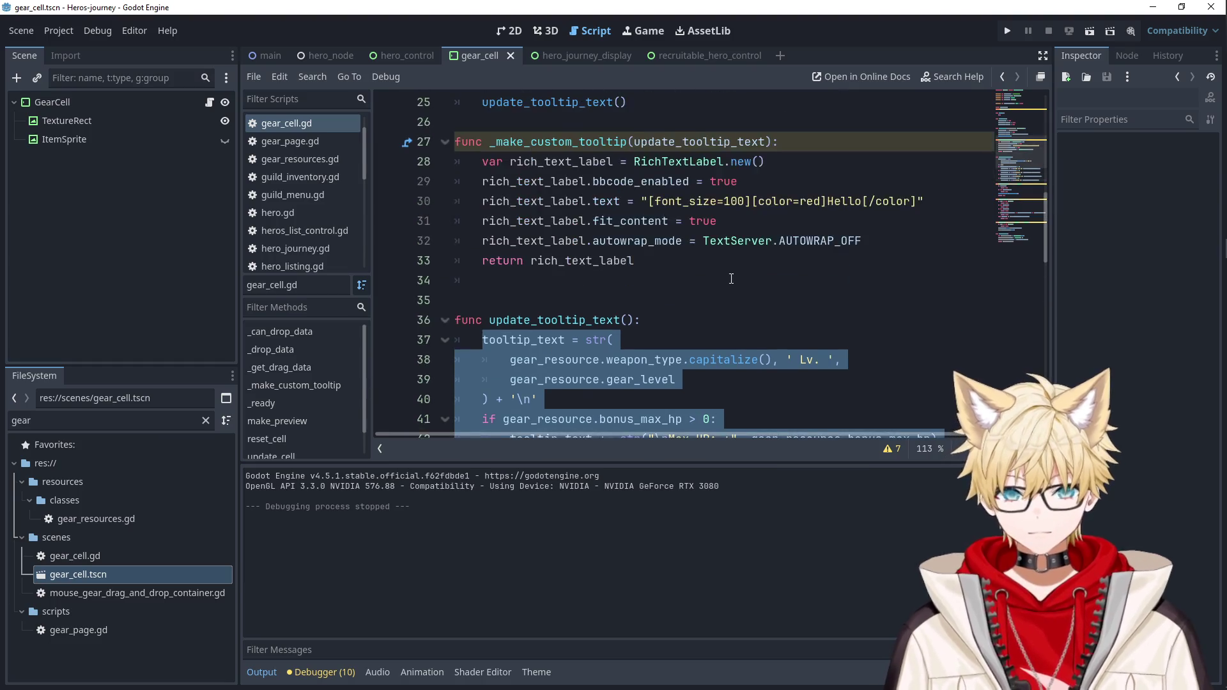
# - Move those lines under bbcode_enabled and remove the update_tooltip_text header
pyautogui.click(784, 220)
pyautogui.press('Return')
pyautogui.press('Return')
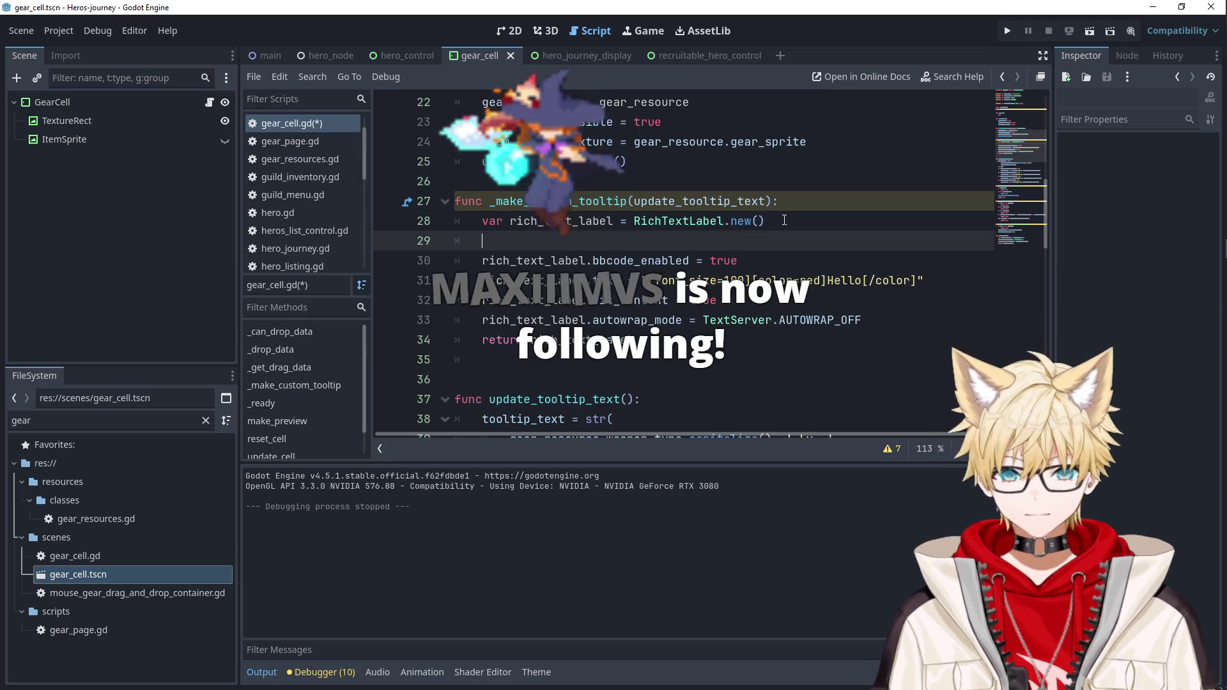
pyautogui.press('BackSpace')
pyautogui.press('BackSpace')
pyautogui.press('BackSpace')
pyautogui.hotkey('ctrl', 'z')
pyautogui.hotkey('ctrl', 'z')
pyautogui.hotkey('ctrl', 'z')
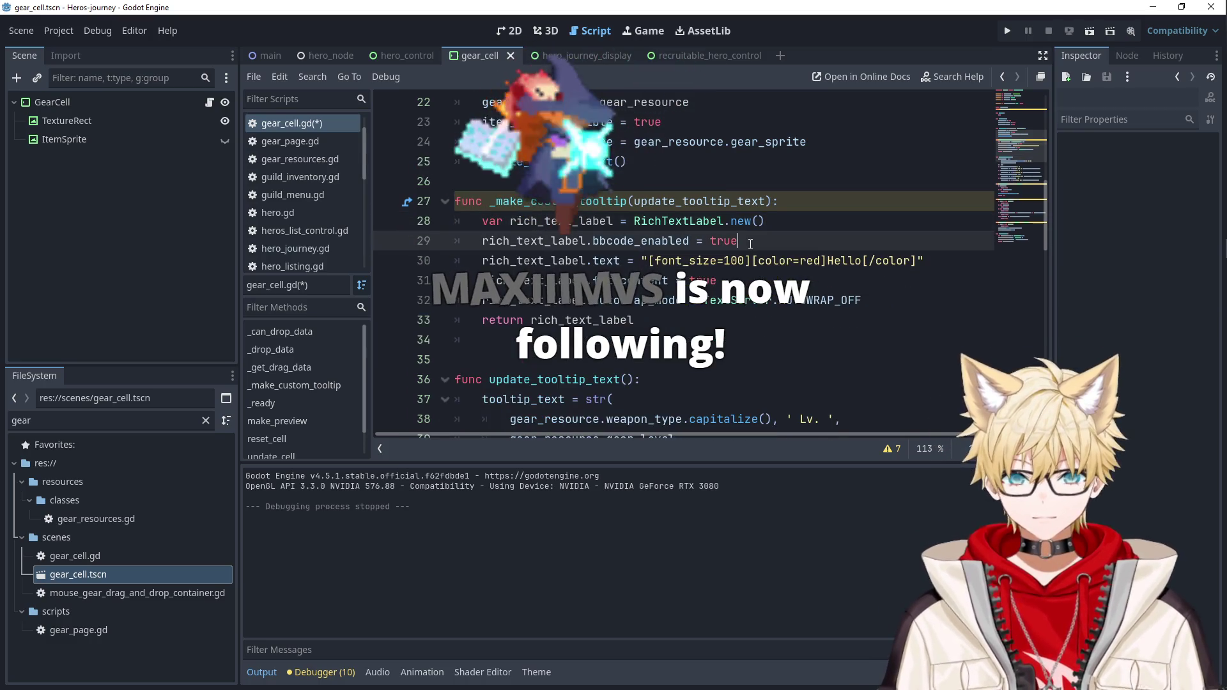
# - Review where gear_resource is used in the moved tooltip code
pyautogui.scroll(-1, 754, 242)
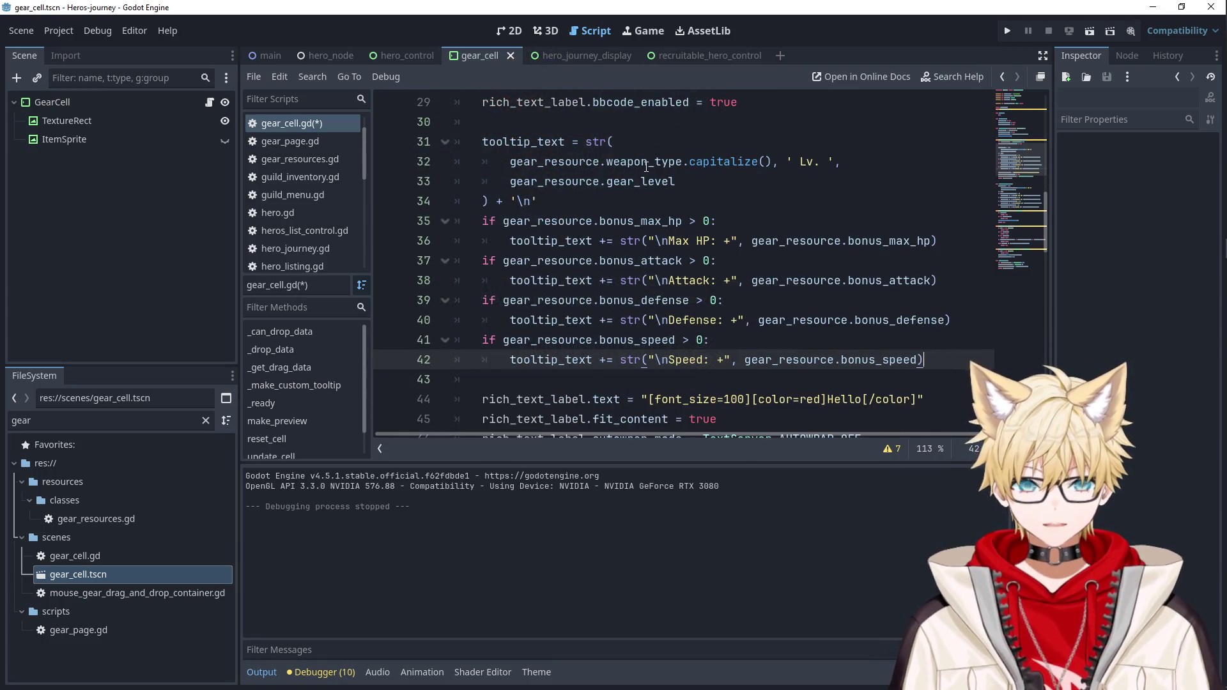
pyautogui.scroll(-1, 647, 167)
pyautogui.scroll(10, 644, 245)
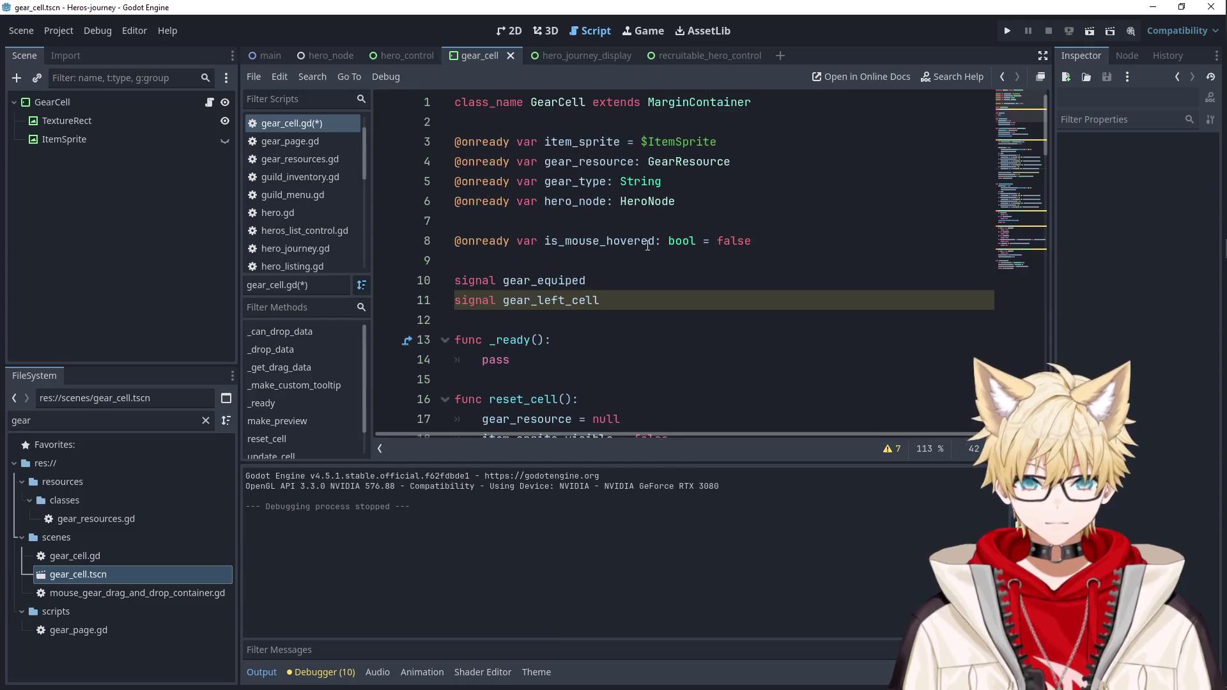
pyautogui.doubleClick(588, 161)
pyautogui.scroll(-7, 638, 256)
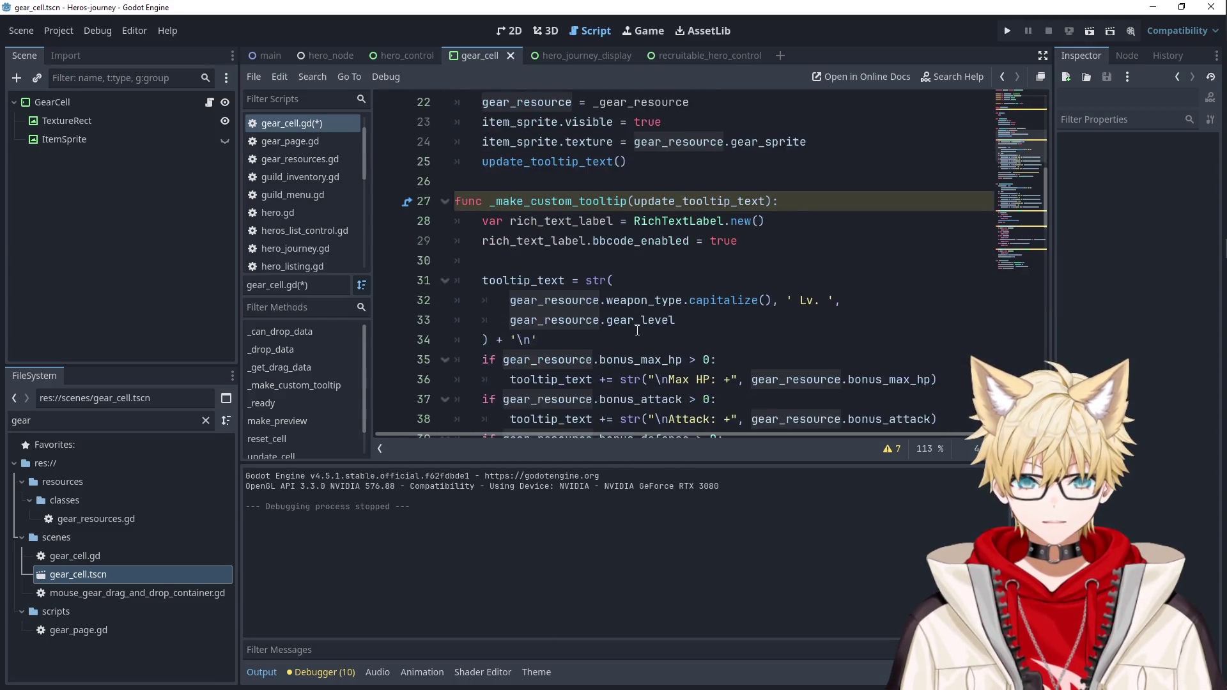
pyautogui.scroll(7, 638, 303)
pyautogui.click(685, 221)
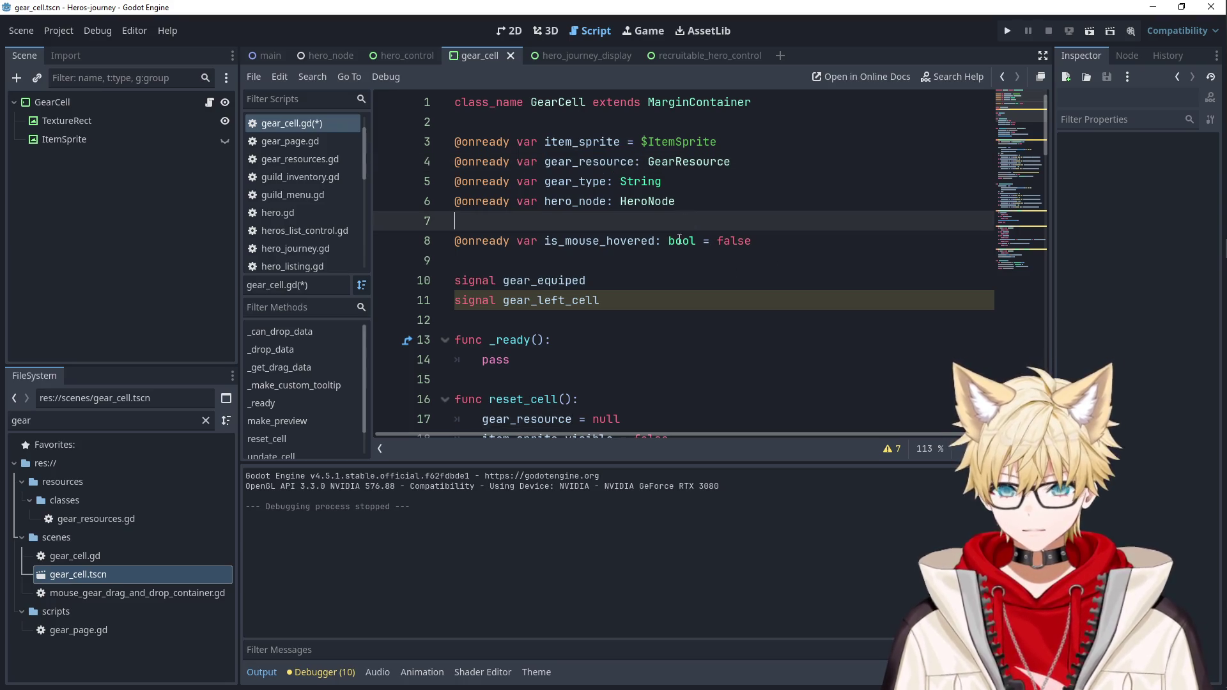
pyautogui.click(626, 244)
pyautogui.press('Return')
pyautogui.press('Return')
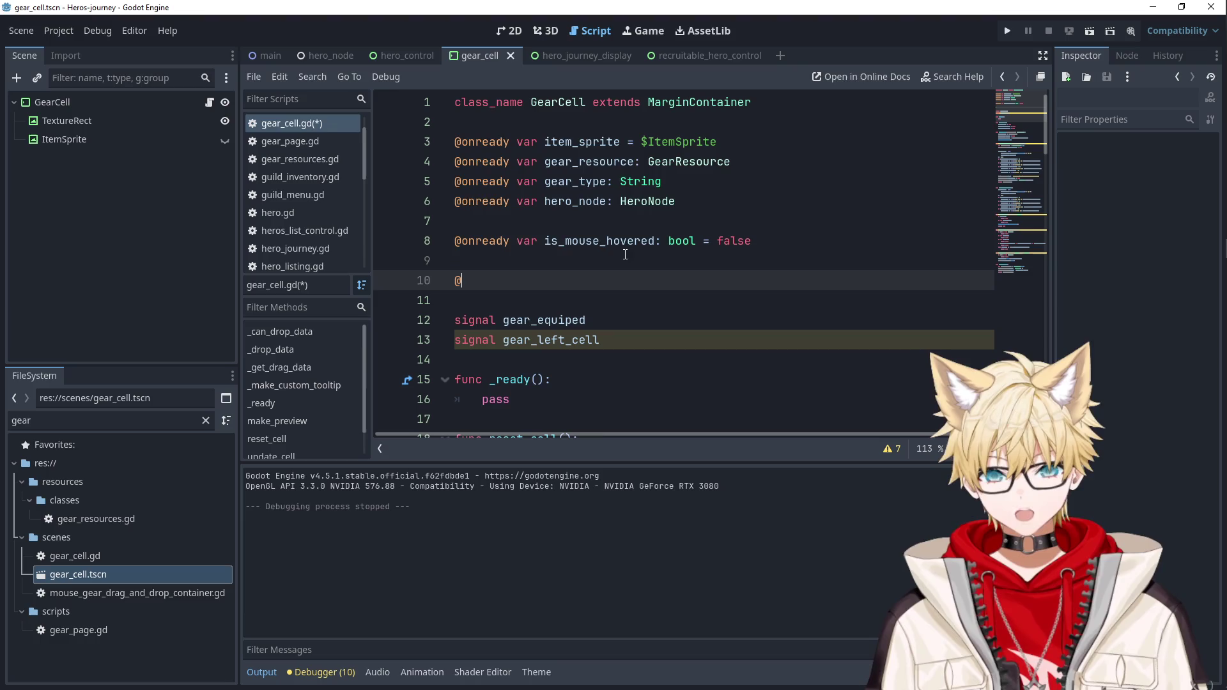
pyautogui.write('@o')
pyautogui.press('BackSpace')
pyautogui.write('onre')
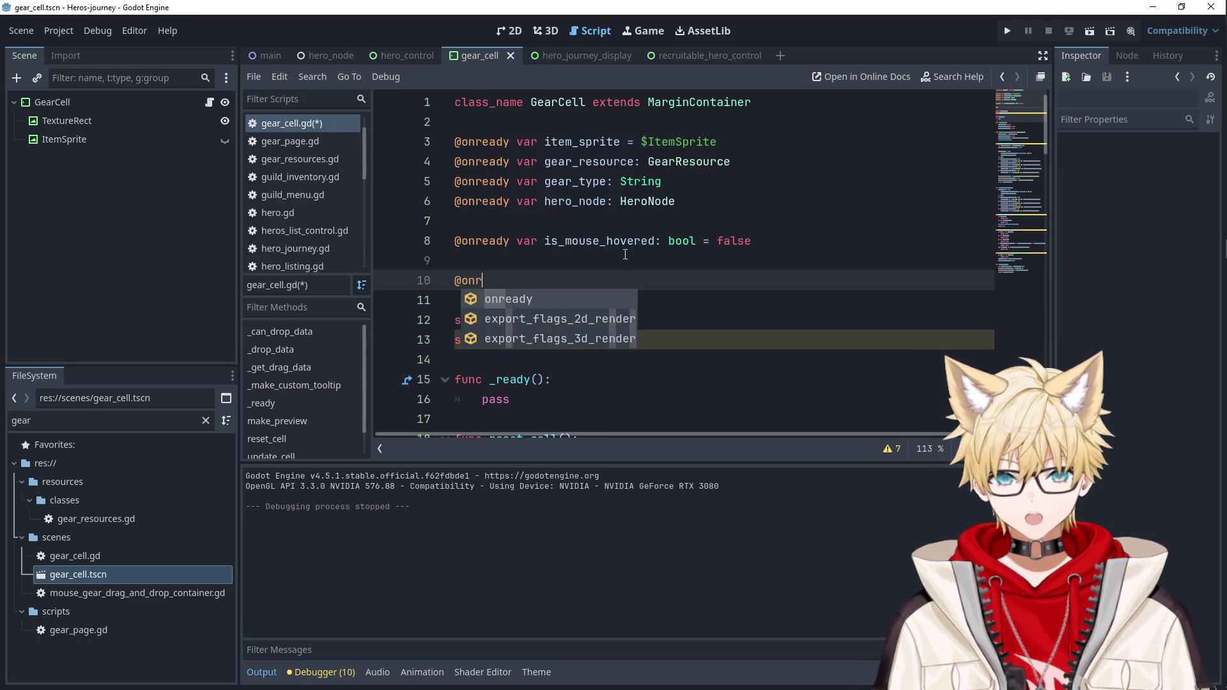
pyautogui.press('Return')
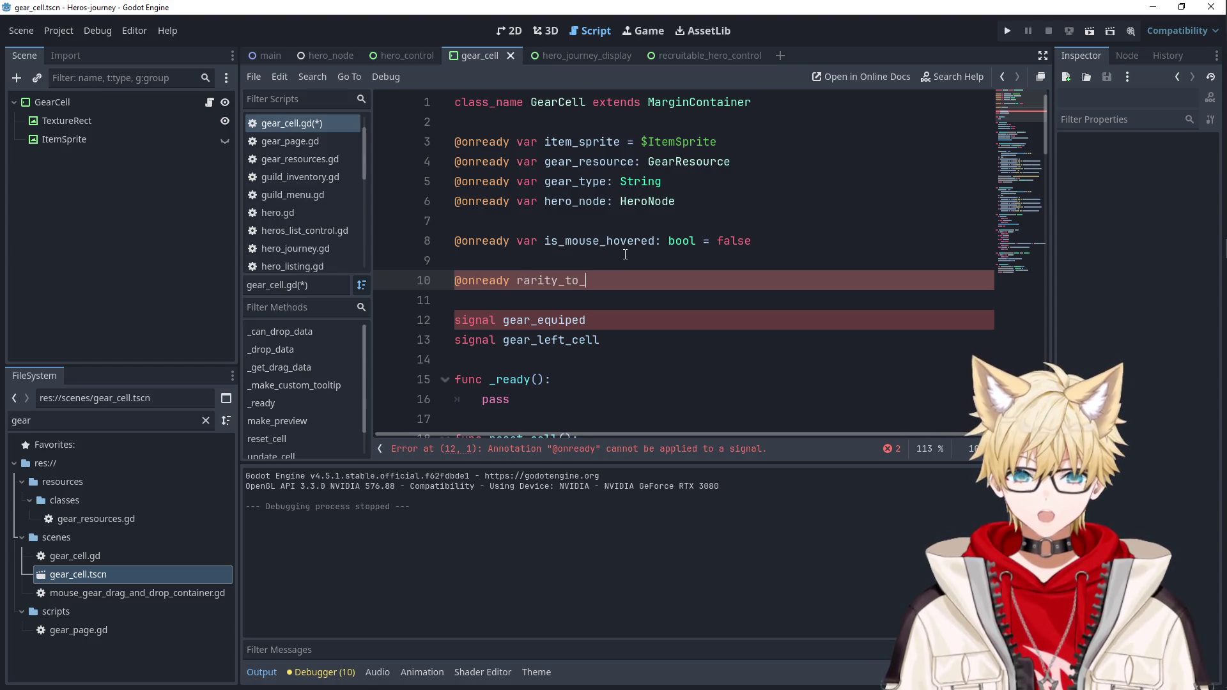
pyautogui.write('= {')
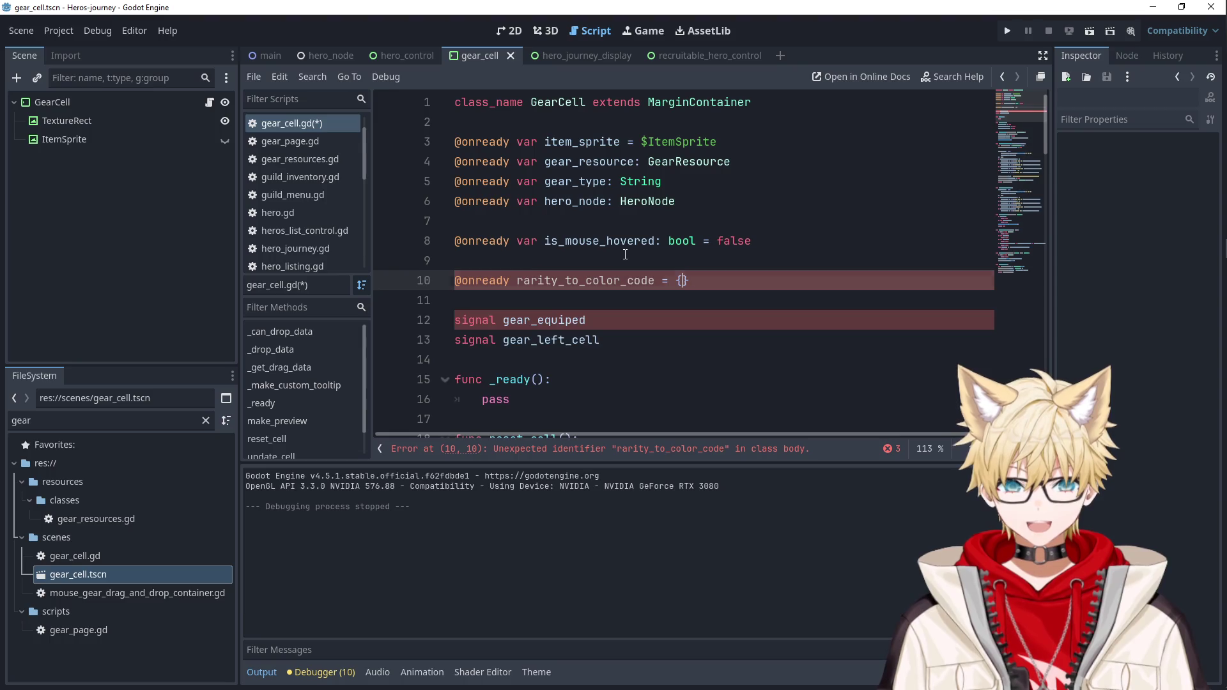
pyautogui.press('Return')
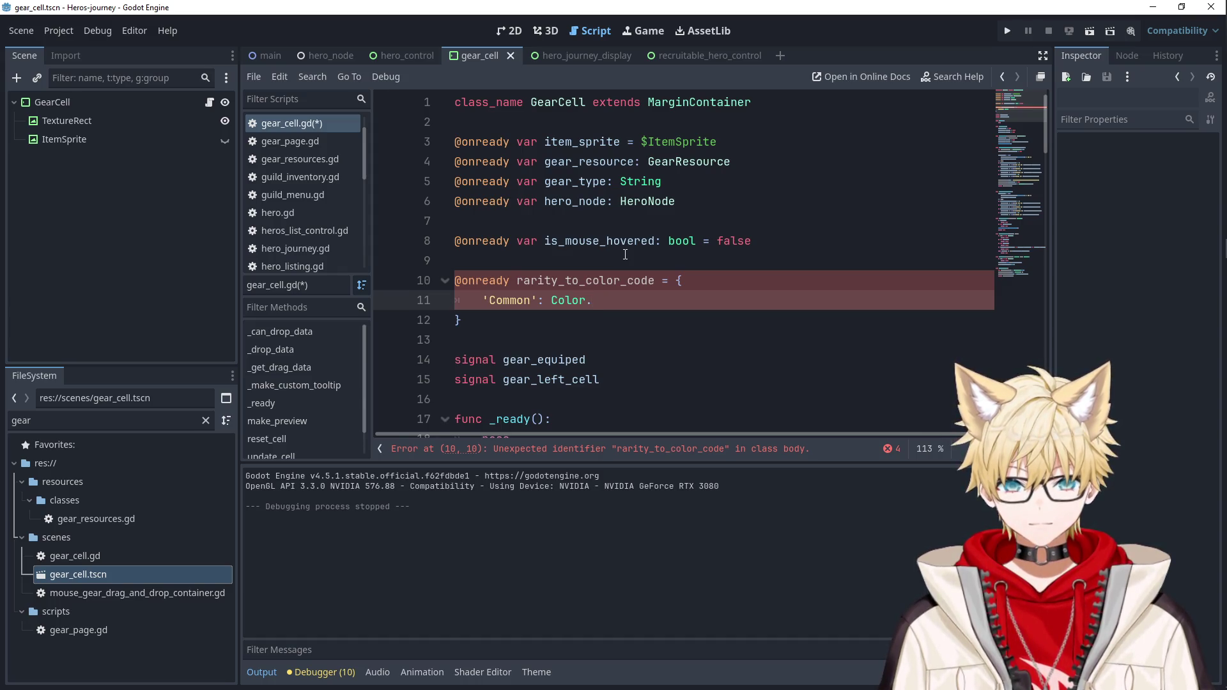
# - Add var to the declaration and enter 'Common': Color.WHITE and 'Uncommon': Color.SILVER
pyautogui.click(512, 274)
pyautogui.write('var')
pyautogui.click(586, 300)
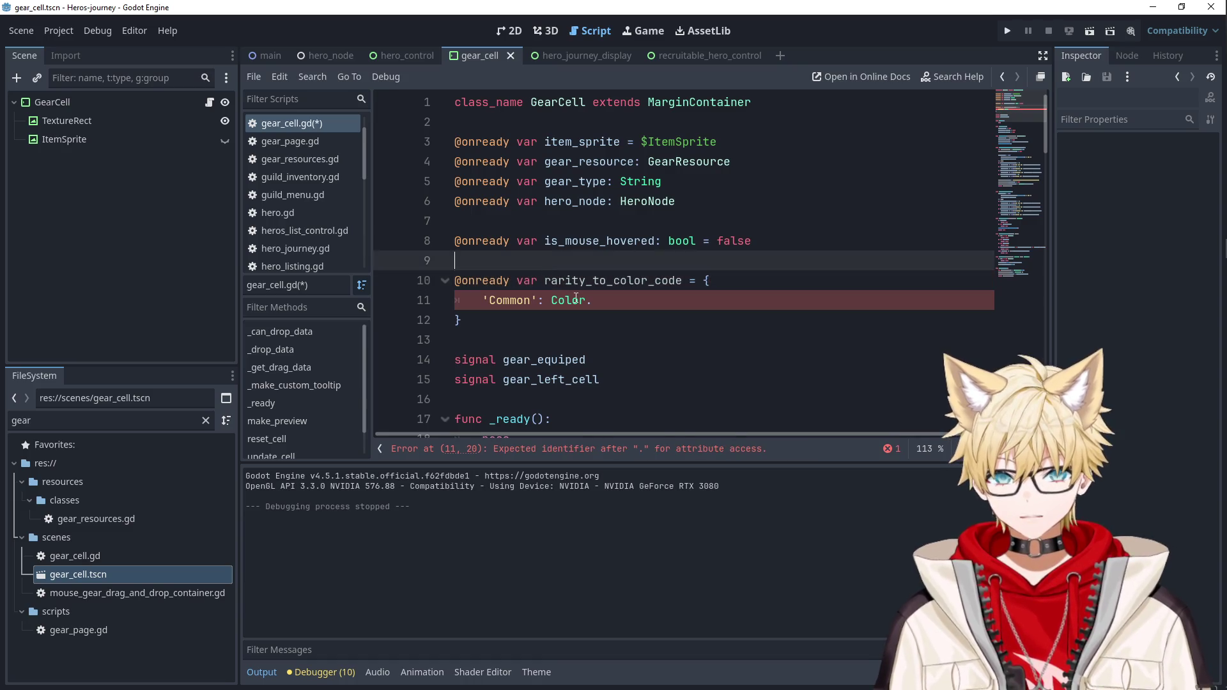
pyautogui.moveTo(592, 300); pyautogui.dragTo(553, 303)
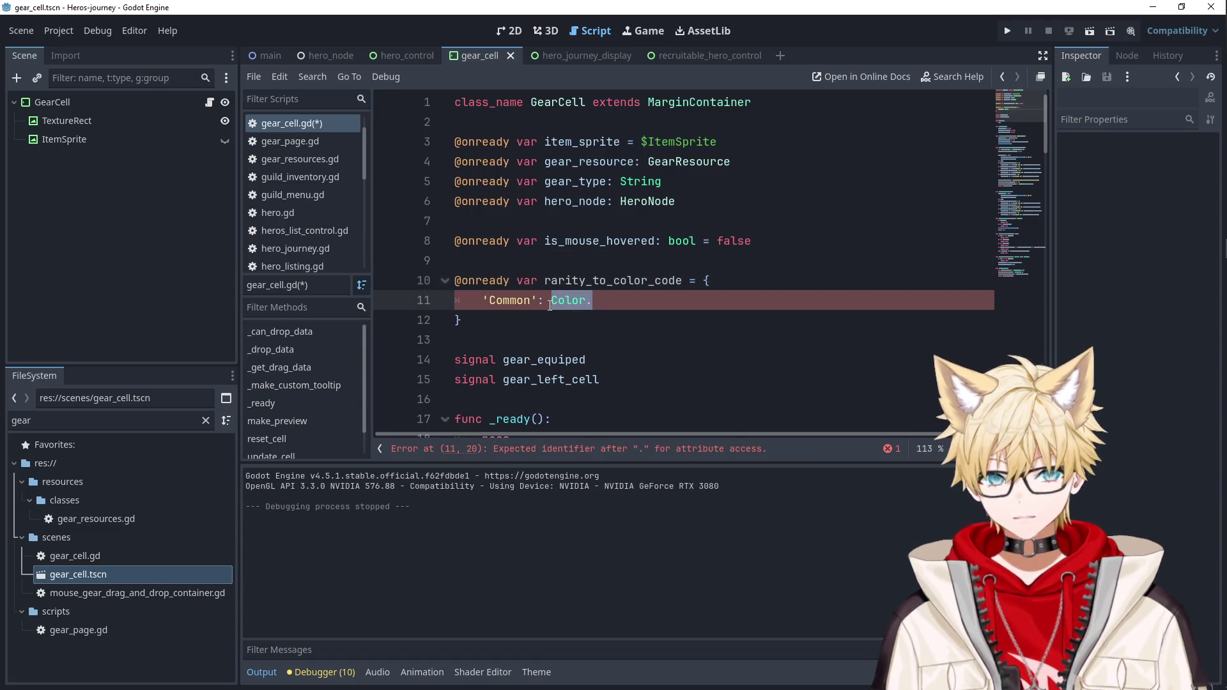
pyautogui.write('Color.')
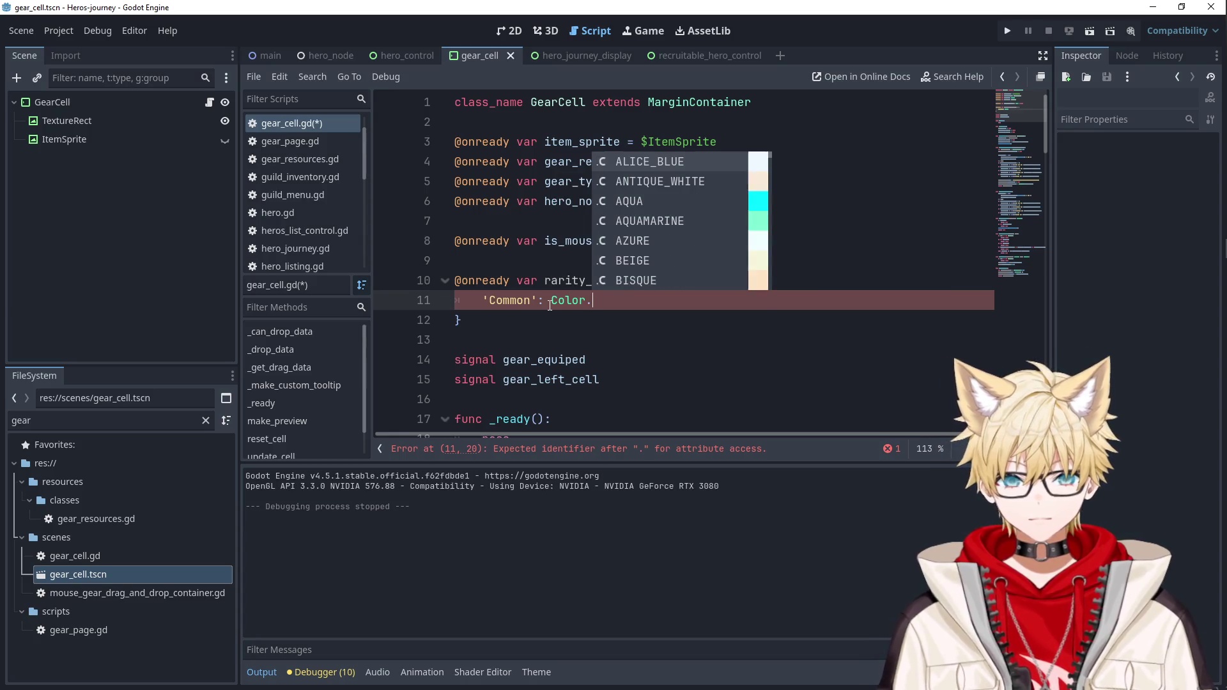
pyautogui.write('White')
pyautogui.press('Return')
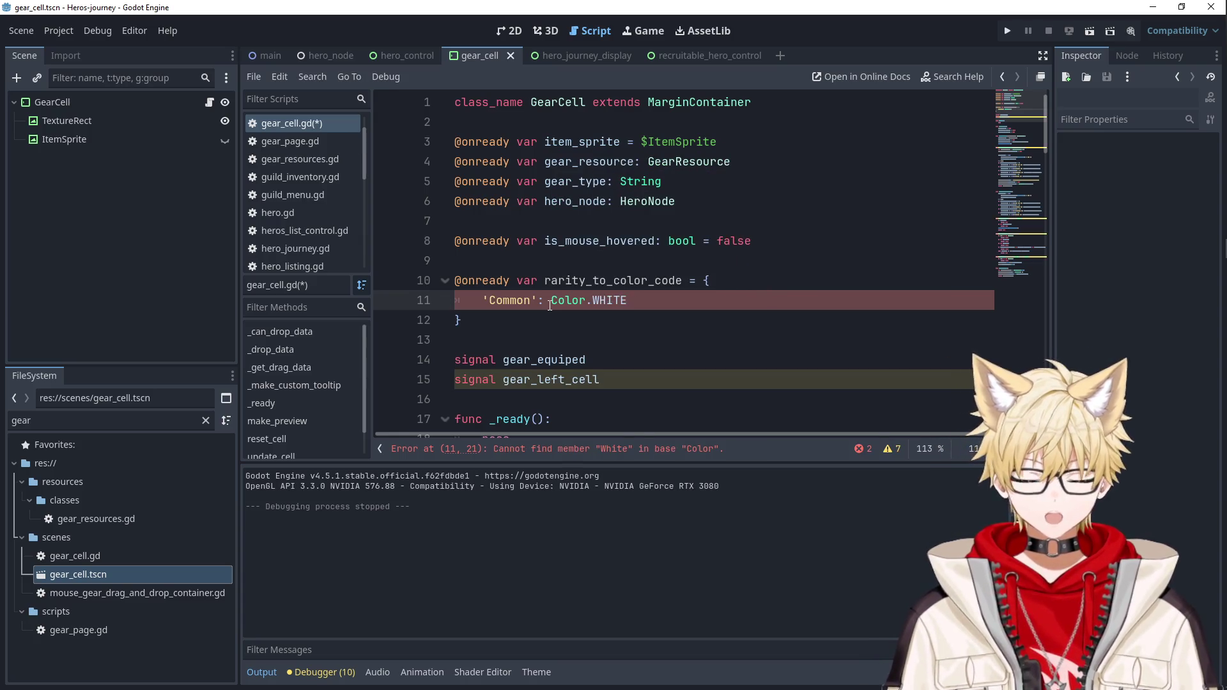
pyautogui.press('Return')
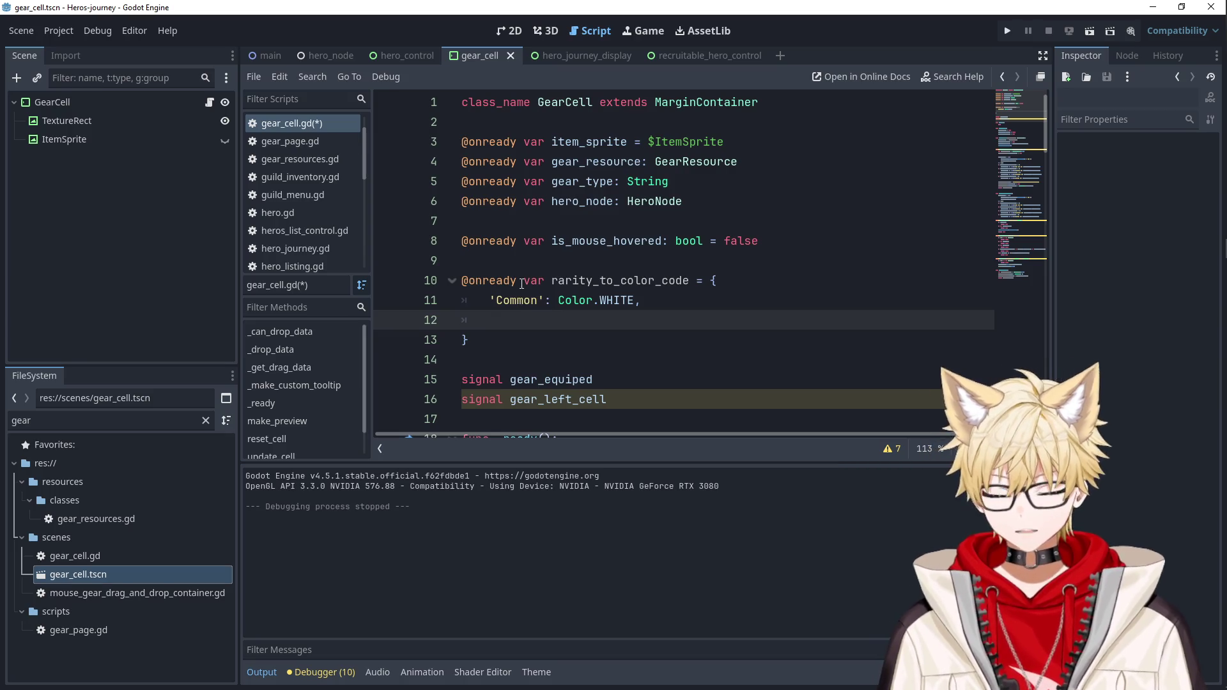
pyautogui.write("Uncommon': Color")
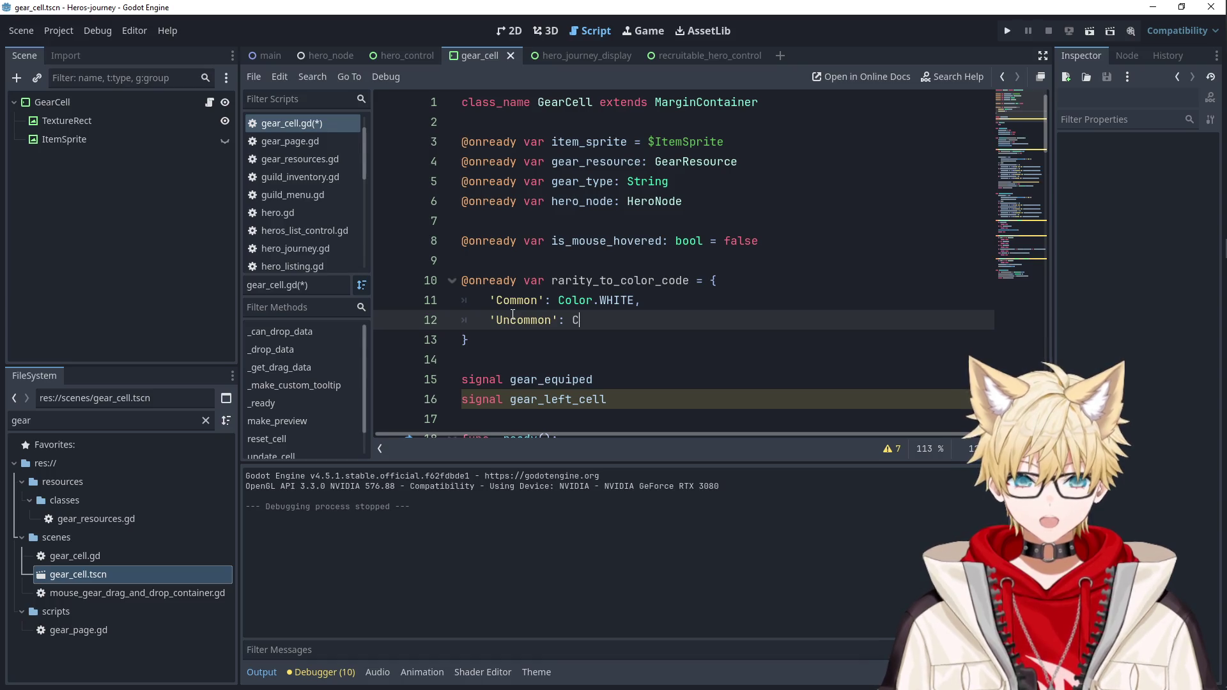
pyautogui.write('.Grey')
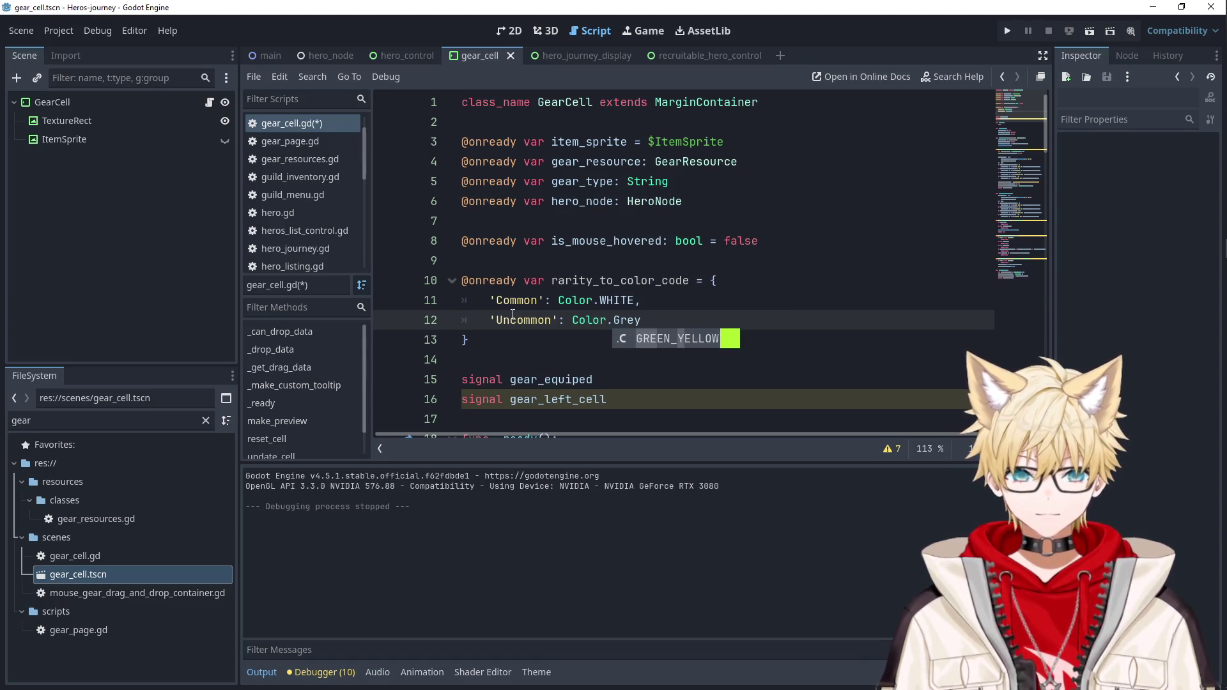
pyautogui.press('BackSpace')
pyautogui.press('BackSpace')
pyautogui.press('BackSpace')
pyautogui.write('Silver')
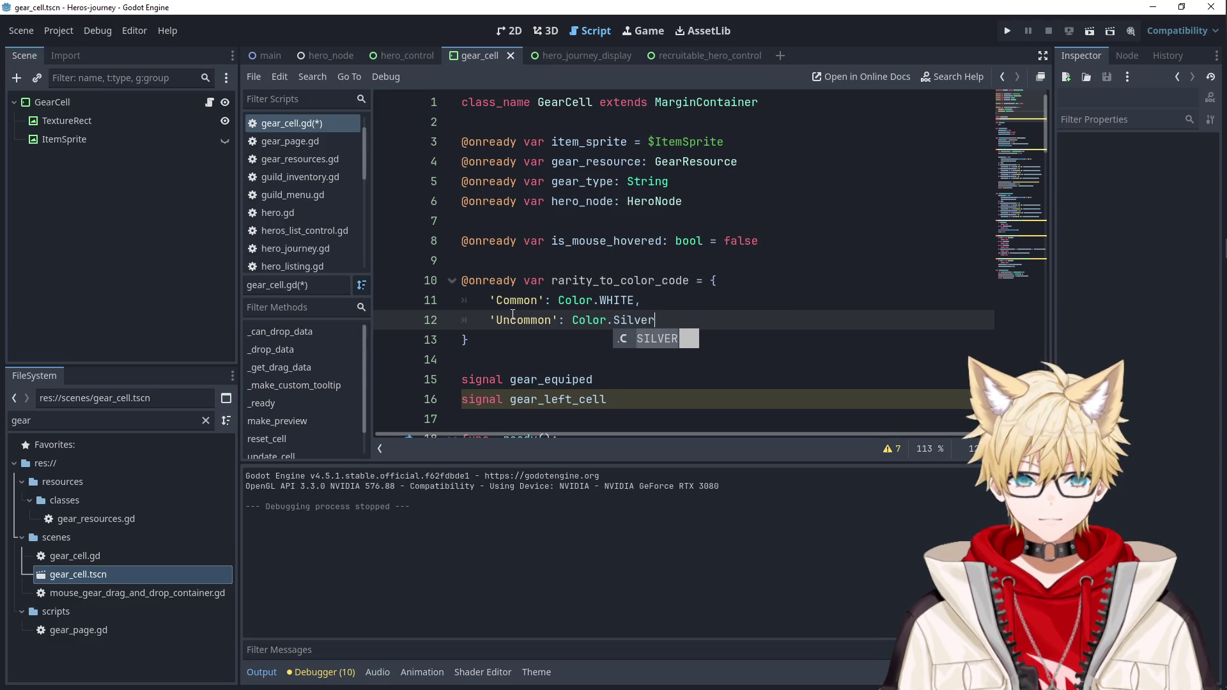
pyautogui.press('Return')
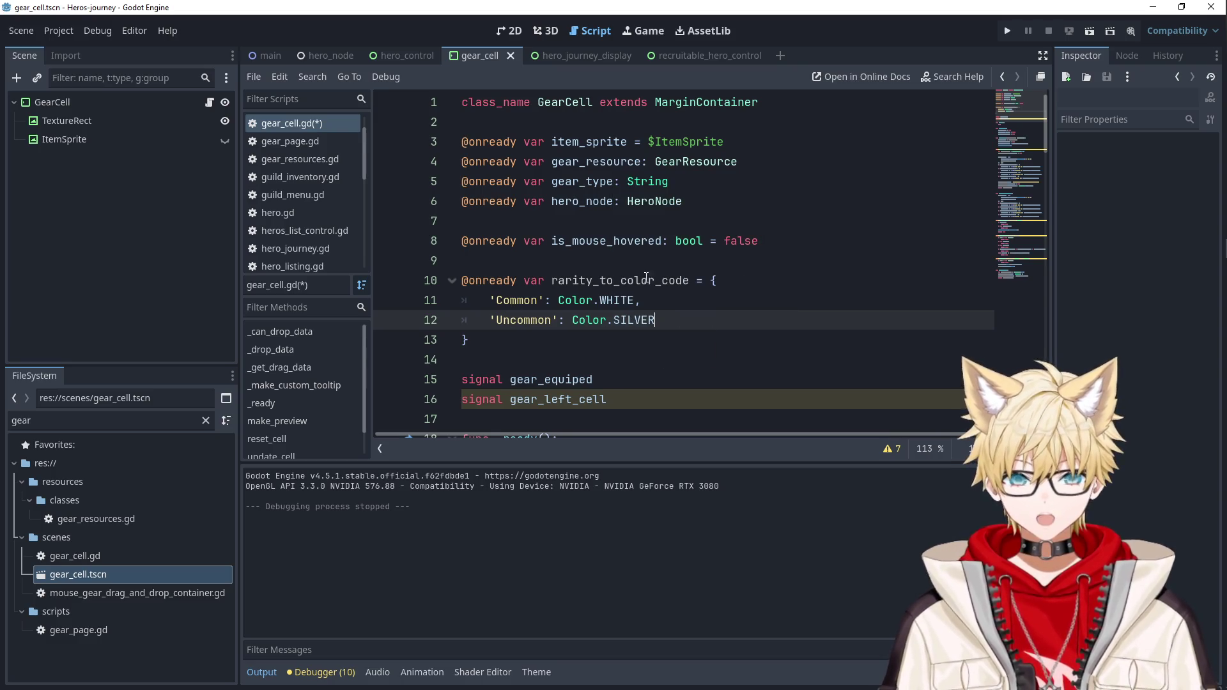
# - Swap the colours so Common uses Color.SILVER and Uncommon uses Color.WHITE
pyautogui.doubleClick(538, 301)
pyautogui.doubleClick(540, 319)
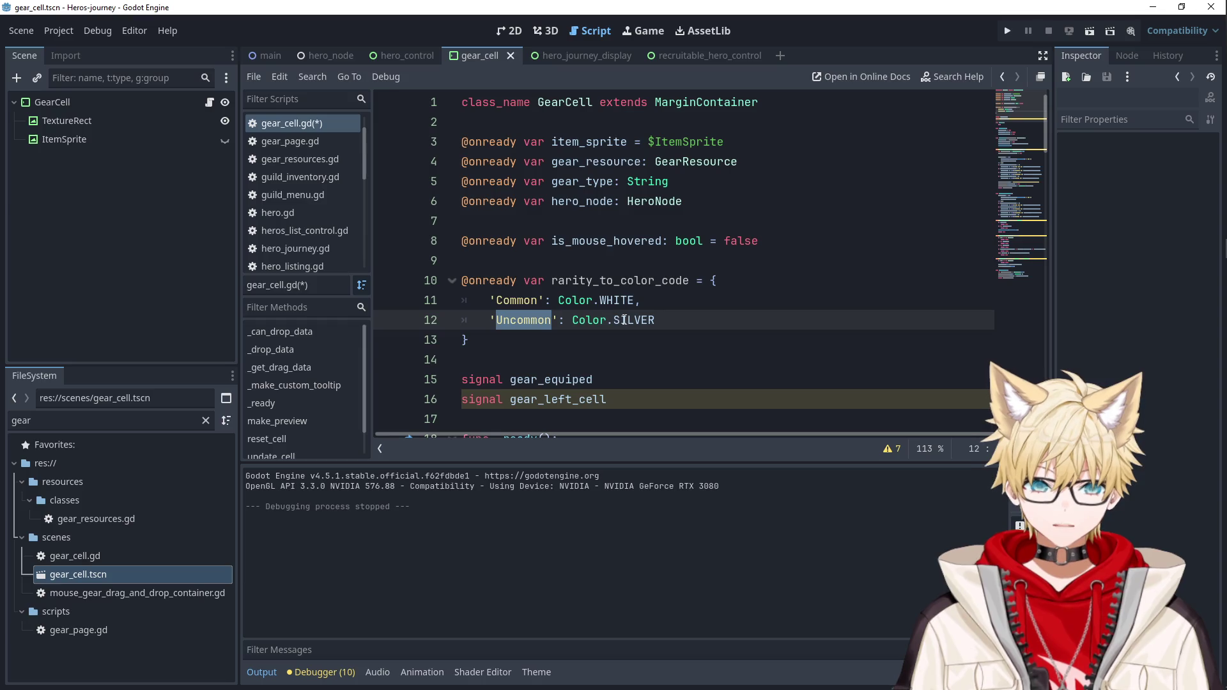
pyautogui.moveTo(678, 323); pyautogui.dragTo(572, 323)
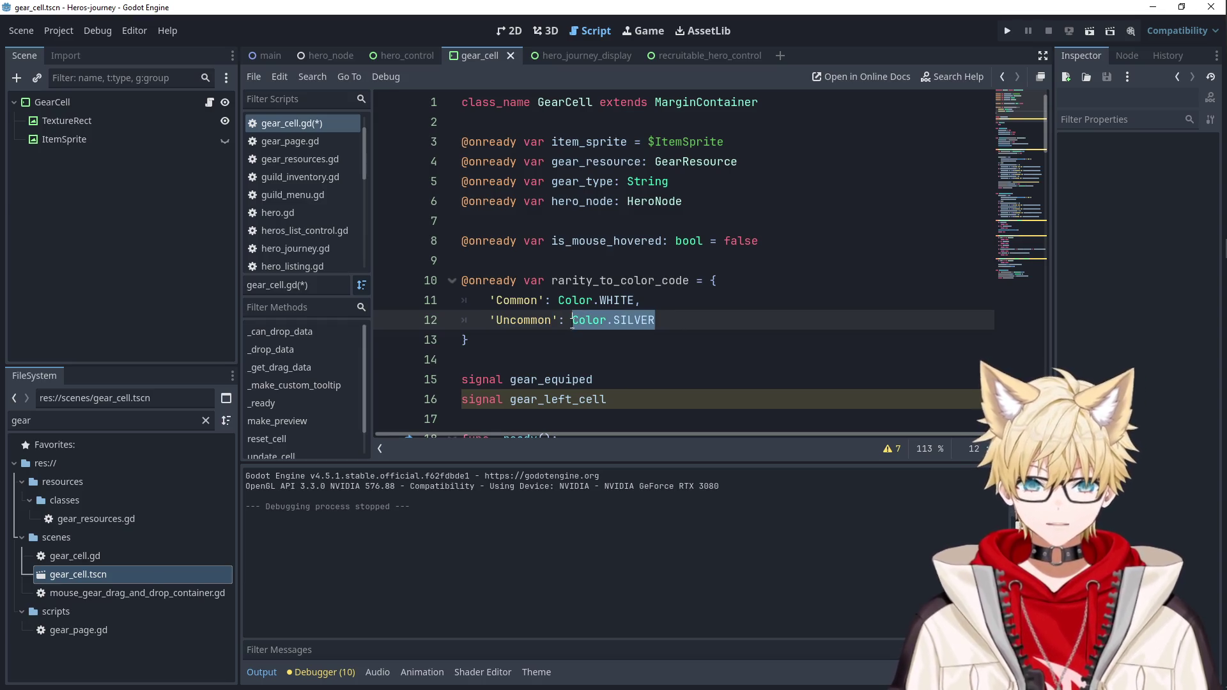
pyautogui.moveTo(637, 300); pyautogui.dragTo(558, 300)
pyautogui.write('Color.SILVER')
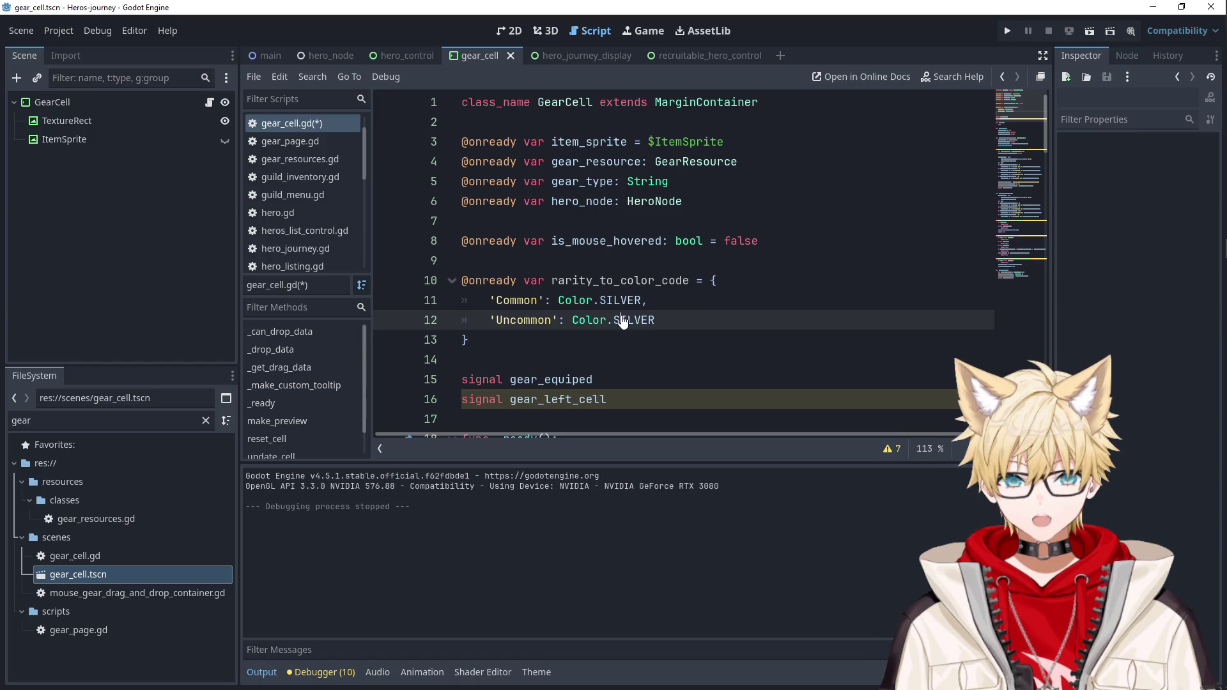
pyautogui.doubleClick(623, 320)
pyautogui.write('White')
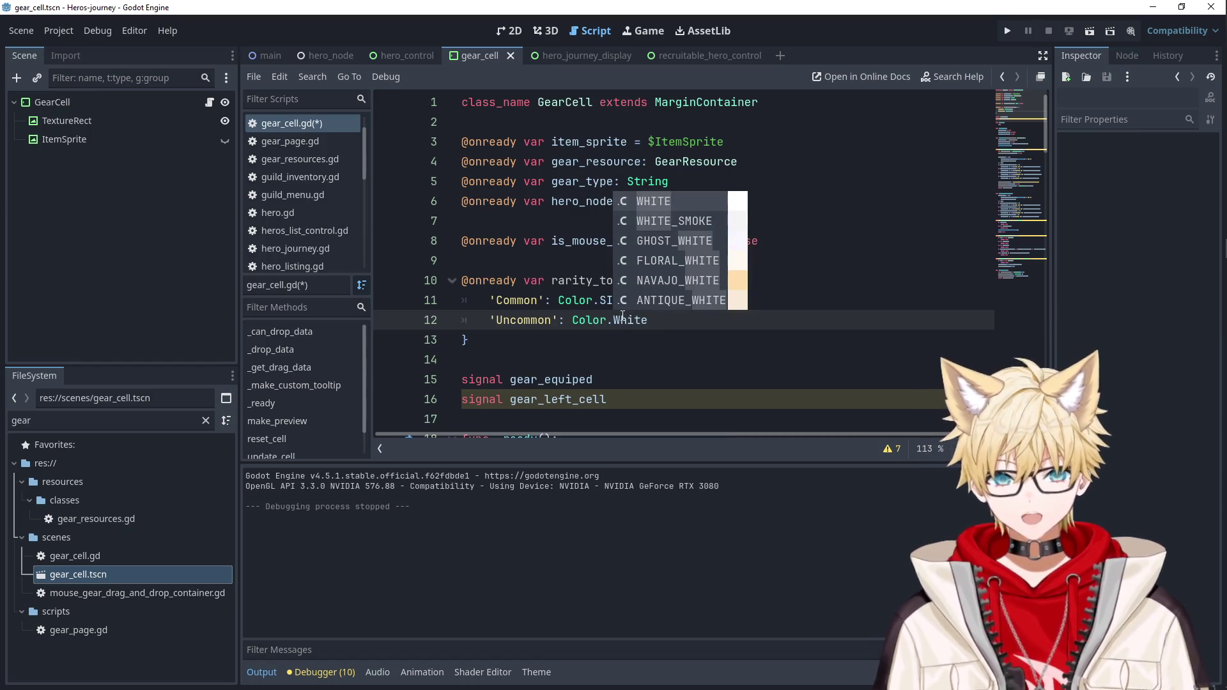
pyautogui.press('Return')
# - Add 'Rare': Color.BLUE and 'Epic': Color.PURPLE entries to the map
pyautogui.write(',')
pyautogui.press('Return')
pyautogui.write("'Rar")
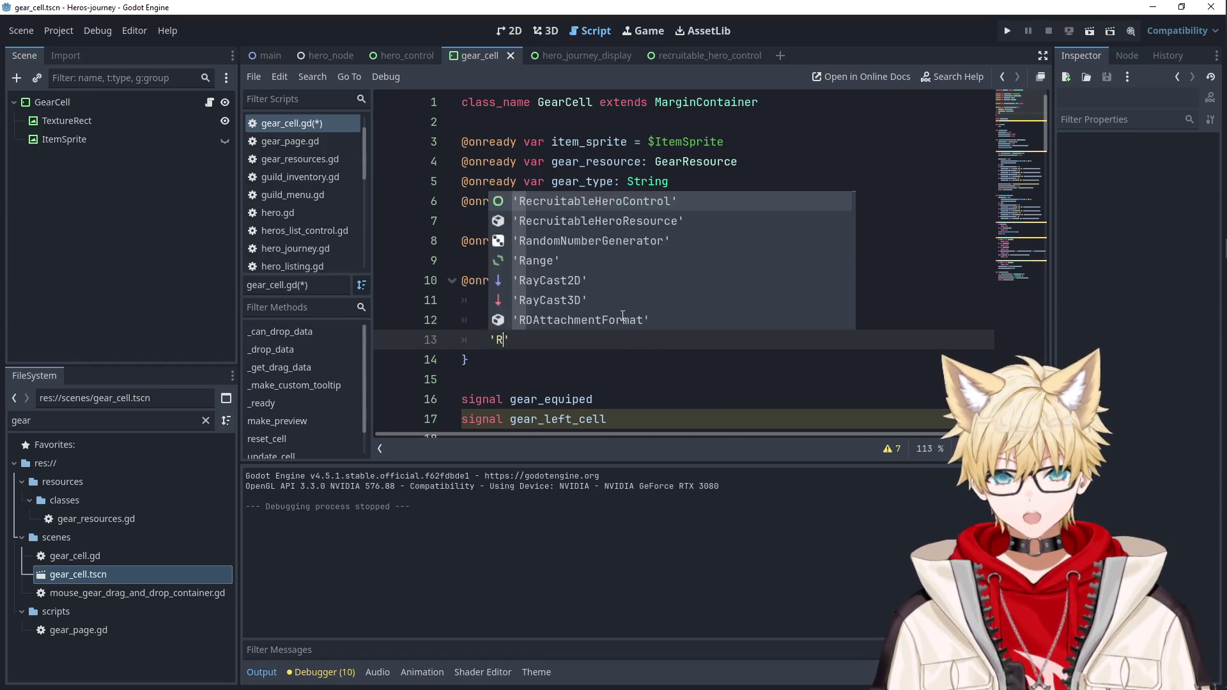
pyautogui.write("e'")
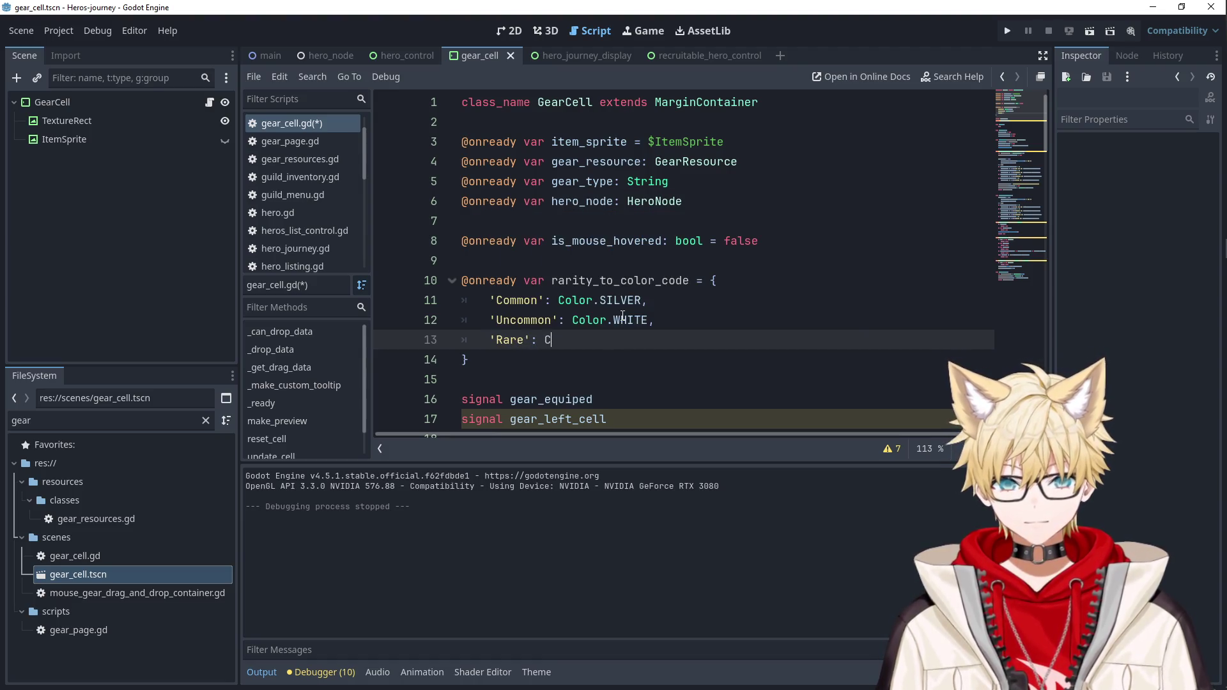
pyautogui.write('lu')
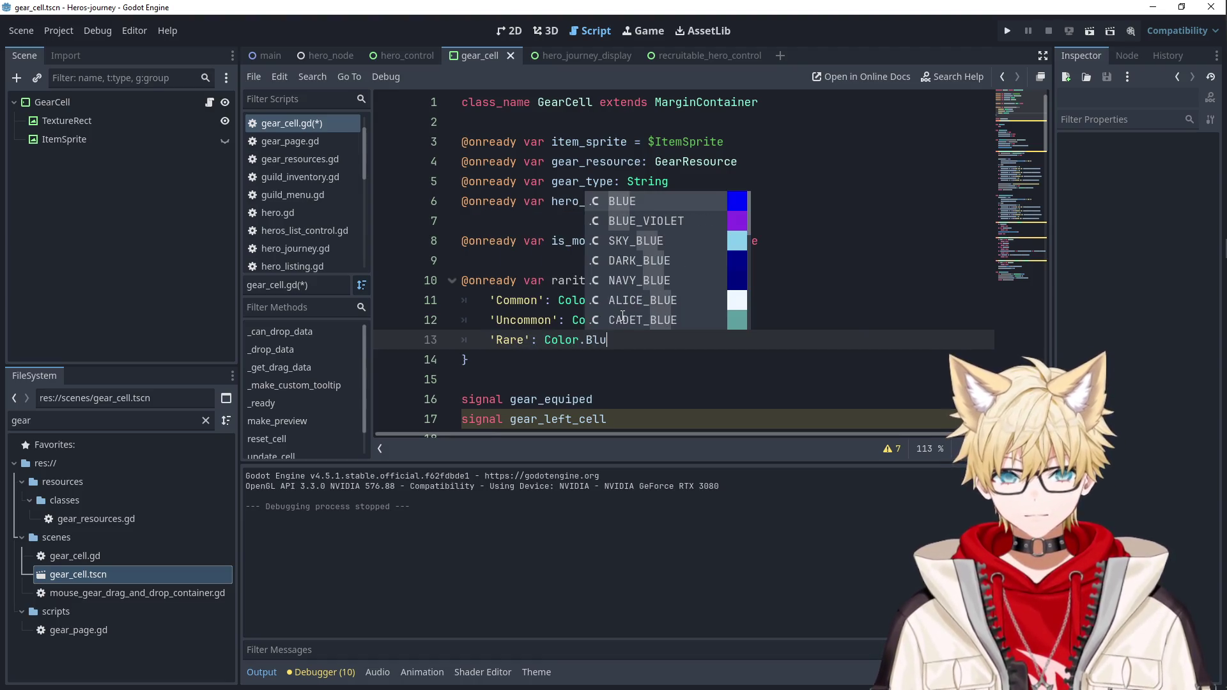
pyautogui.press('Down')
pyautogui.press('Down')
pyautogui.press('Down')
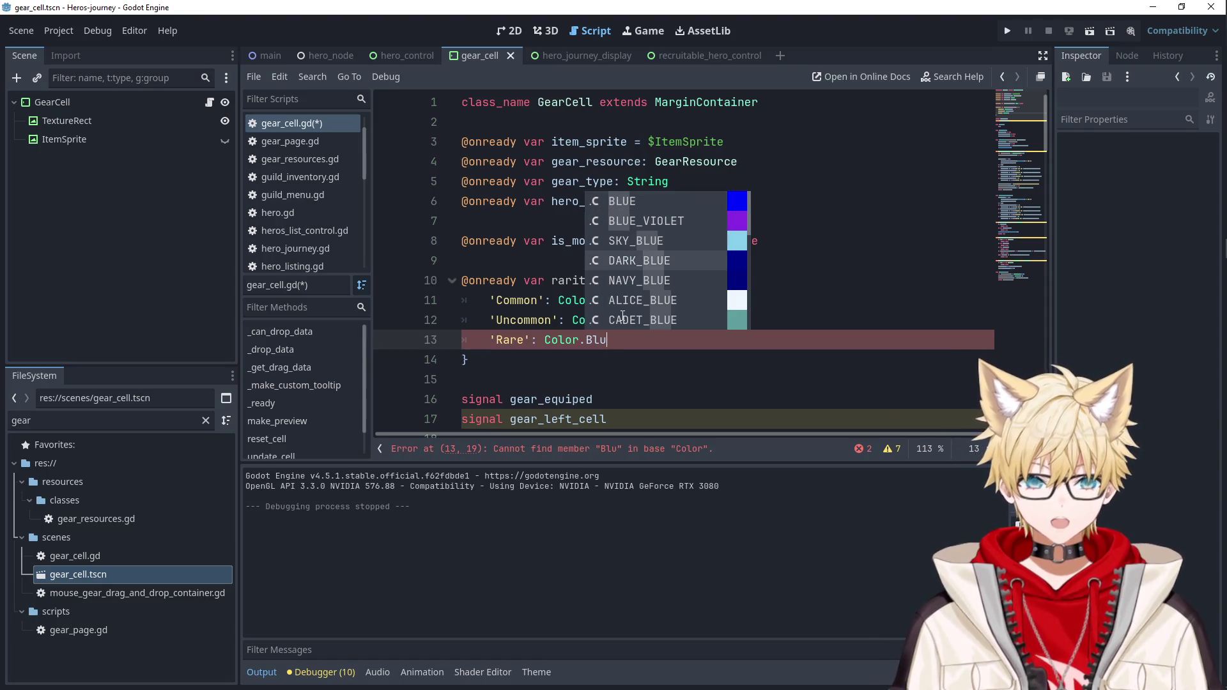
pyautogui.press('Up')
pyautogui.press('Up')
pyautogui.press('Up')
pyautogui.press('Return')
pyautogui.write(',')
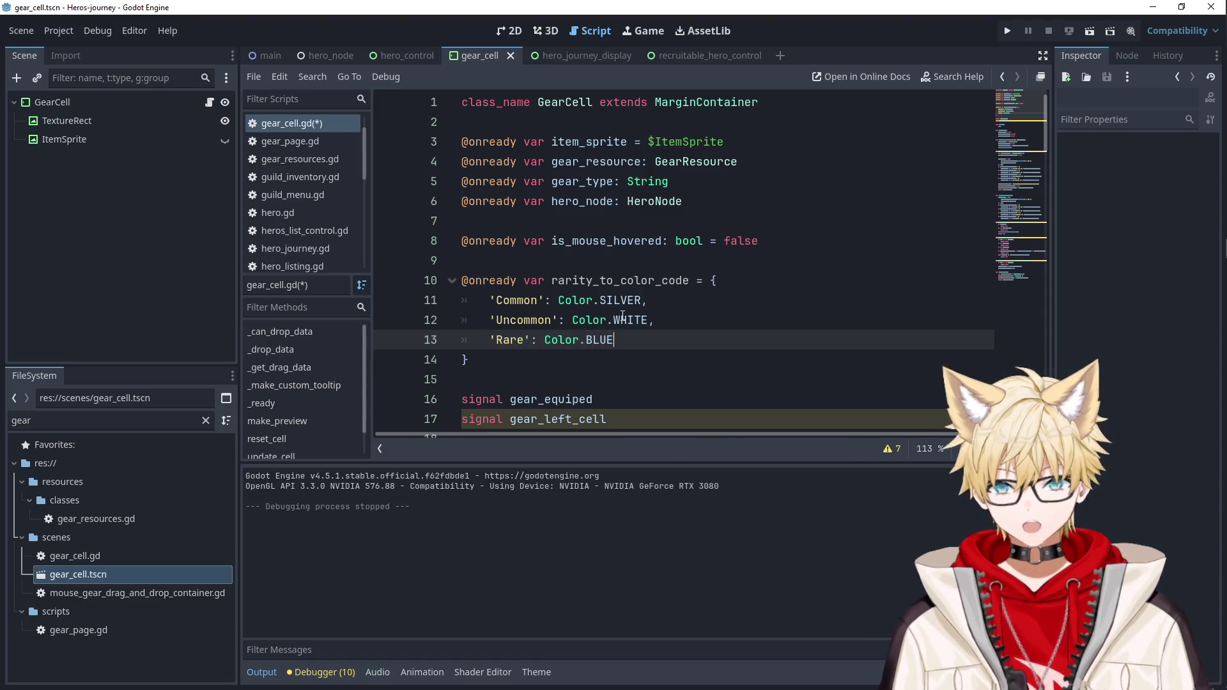
pyautogui.press('Return')
pyautogui.write("'")
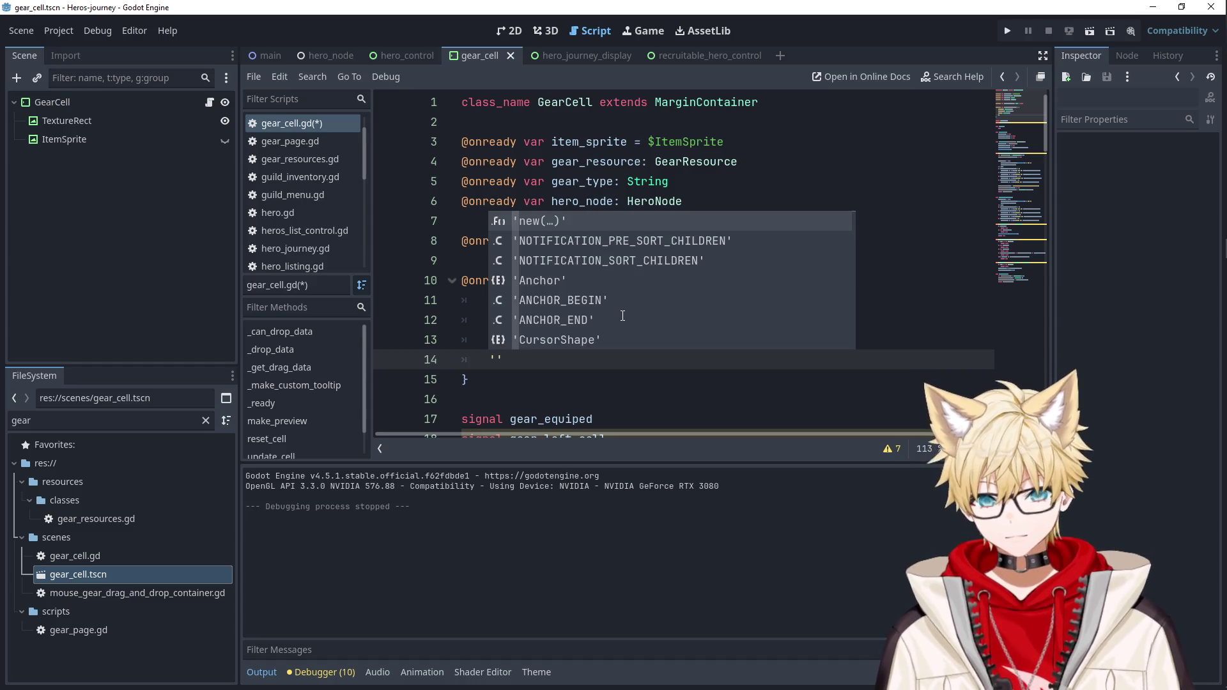
pyautogui.write("Epic': Color.")
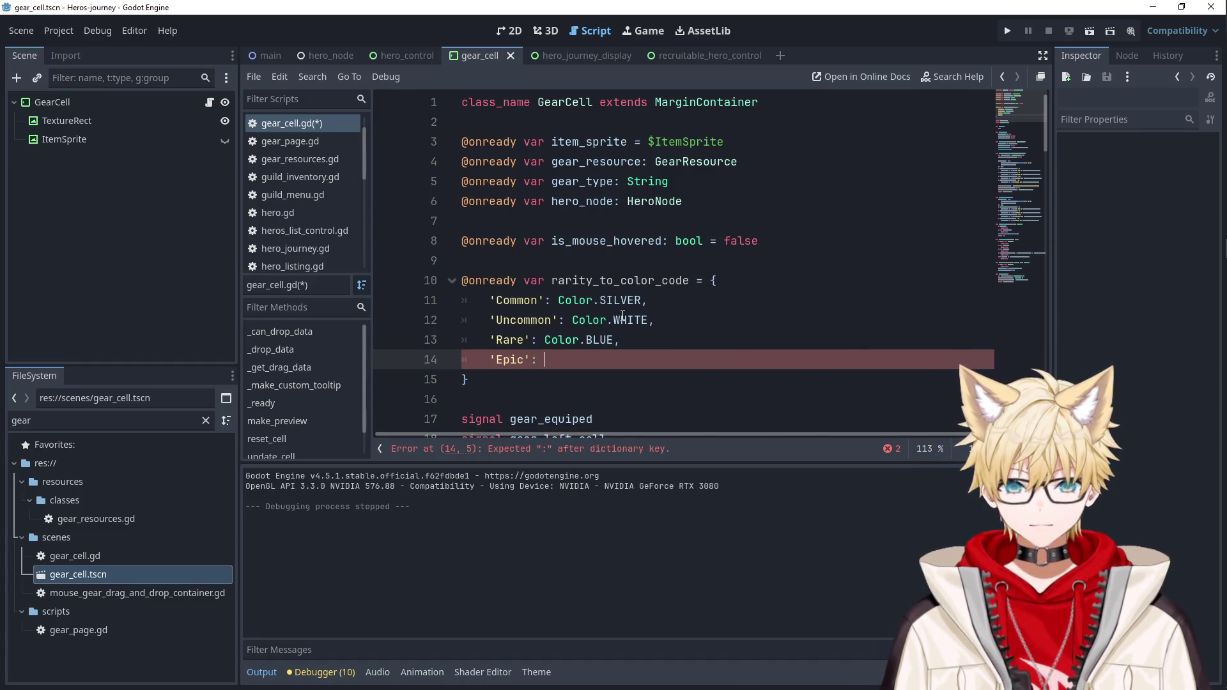
pyautogui.write('Pur')
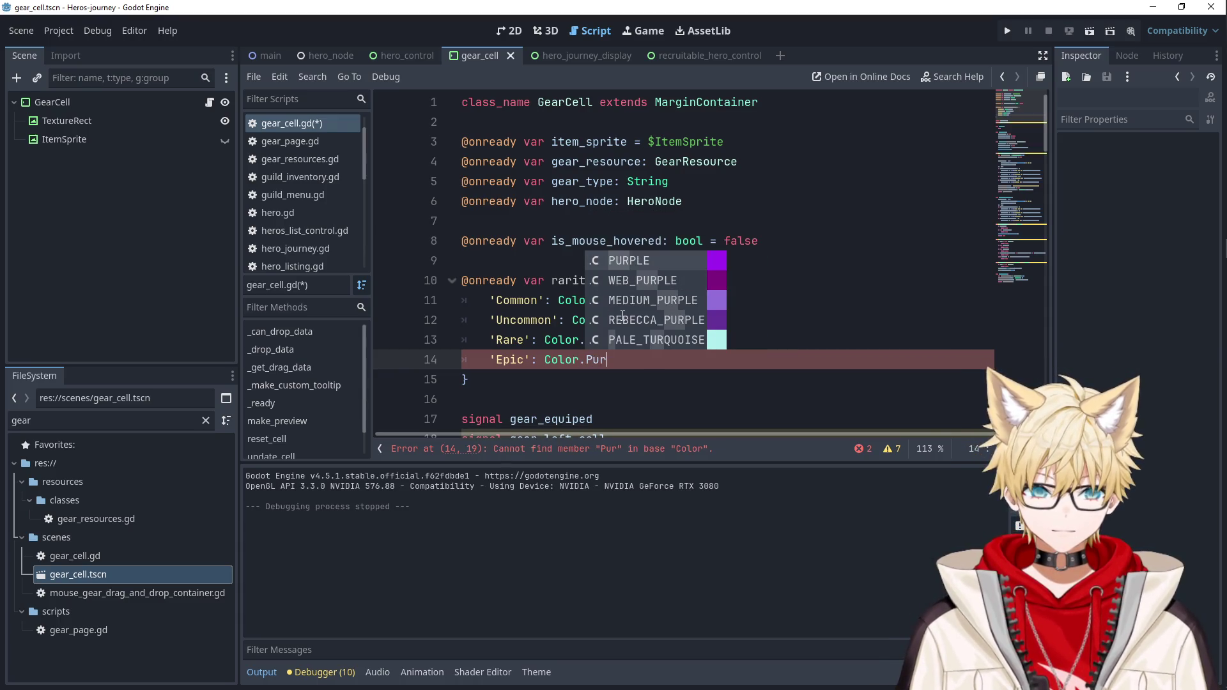
pyautogui.press('Return')
# - Add a 'Legendary': Color.GOLD entry to the map
pyautogui.write(',')
pyautogui.press('Return')
pyautogui.write("'LEge")
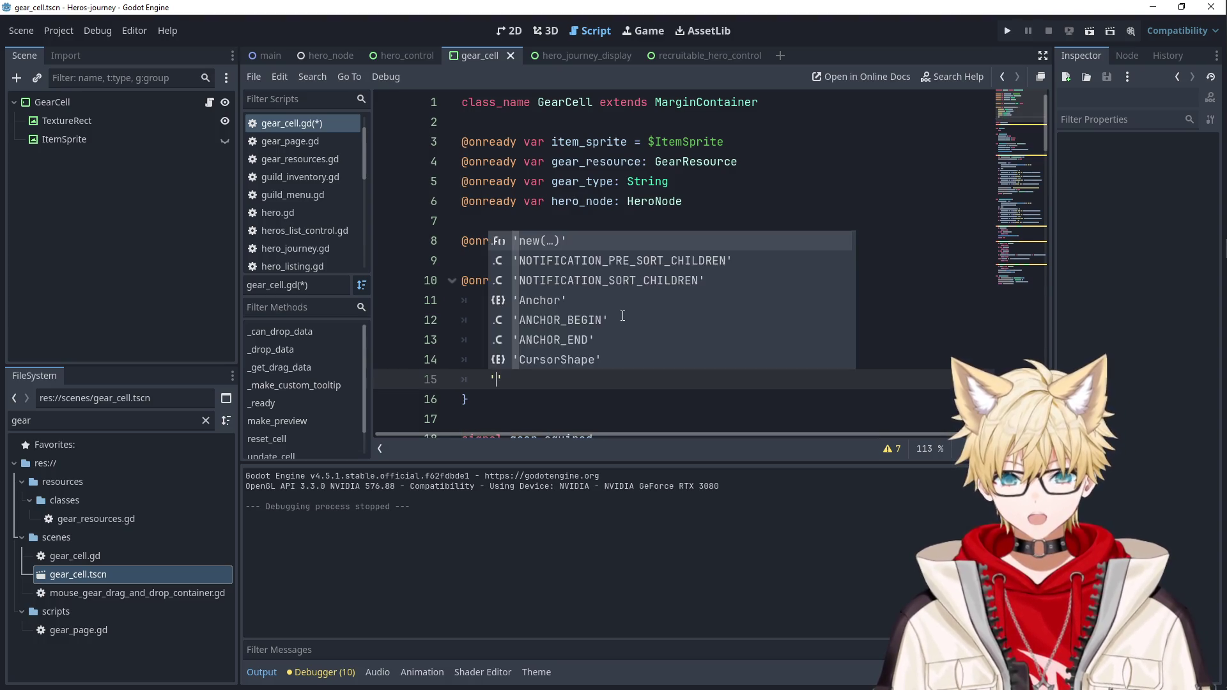
pyautogui.write('ndary')
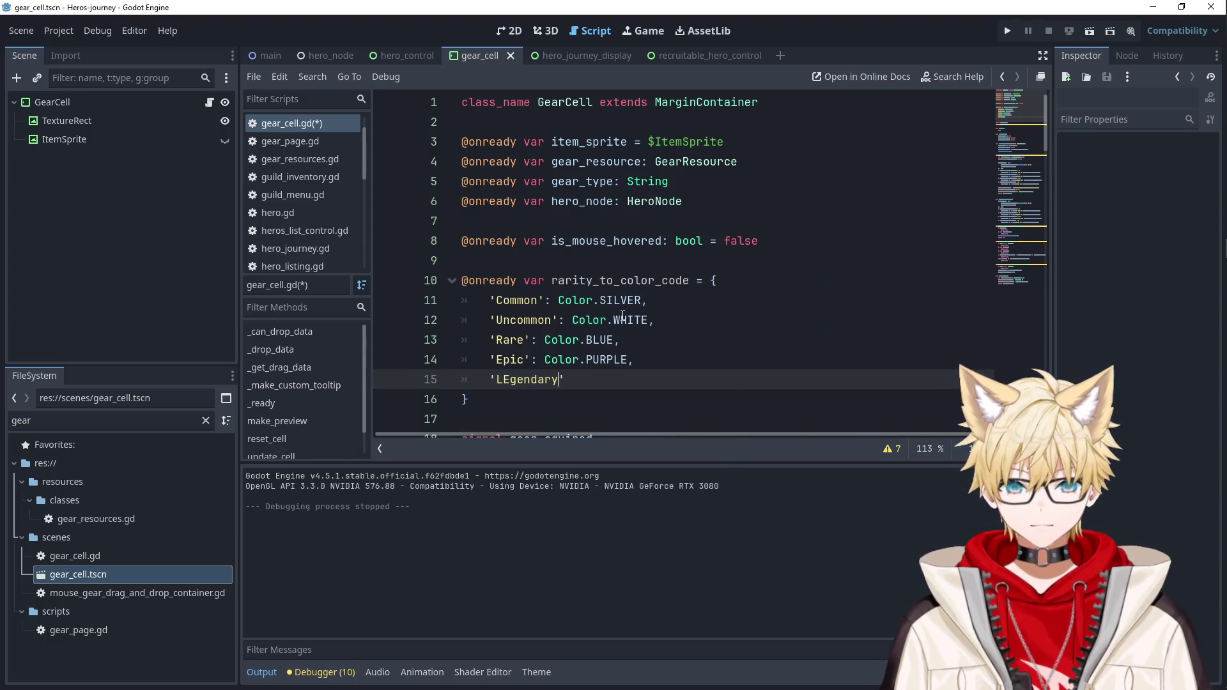
pyautogui.press('BackSpace')
pyautogui.press('BackSpace')
pyautogui.press('BackSpace')
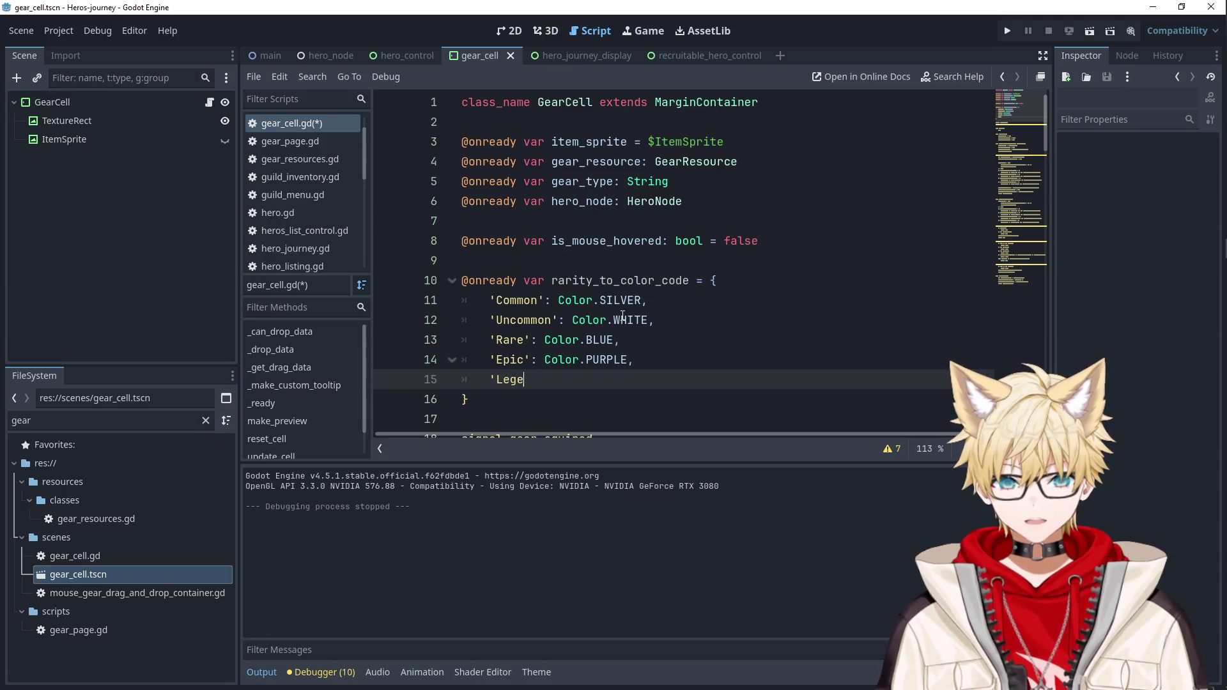
pyautogui.write("y': Color")
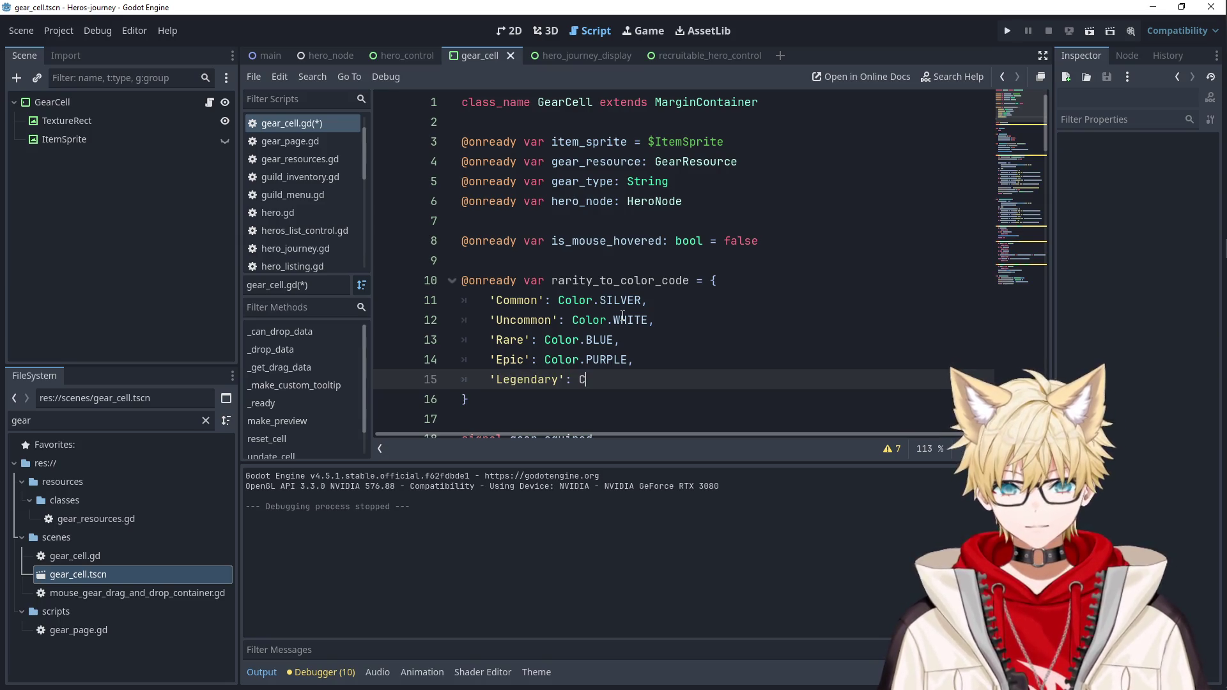
pyautogui.write('.')
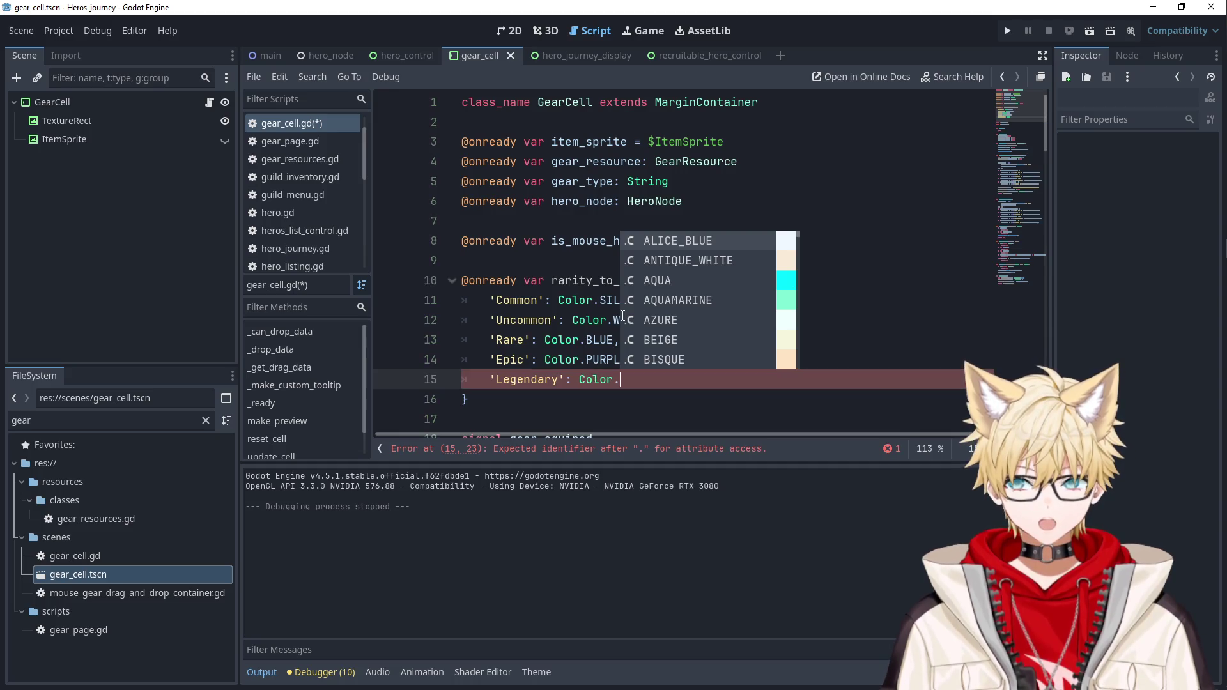
pyautogui.write('Gold')
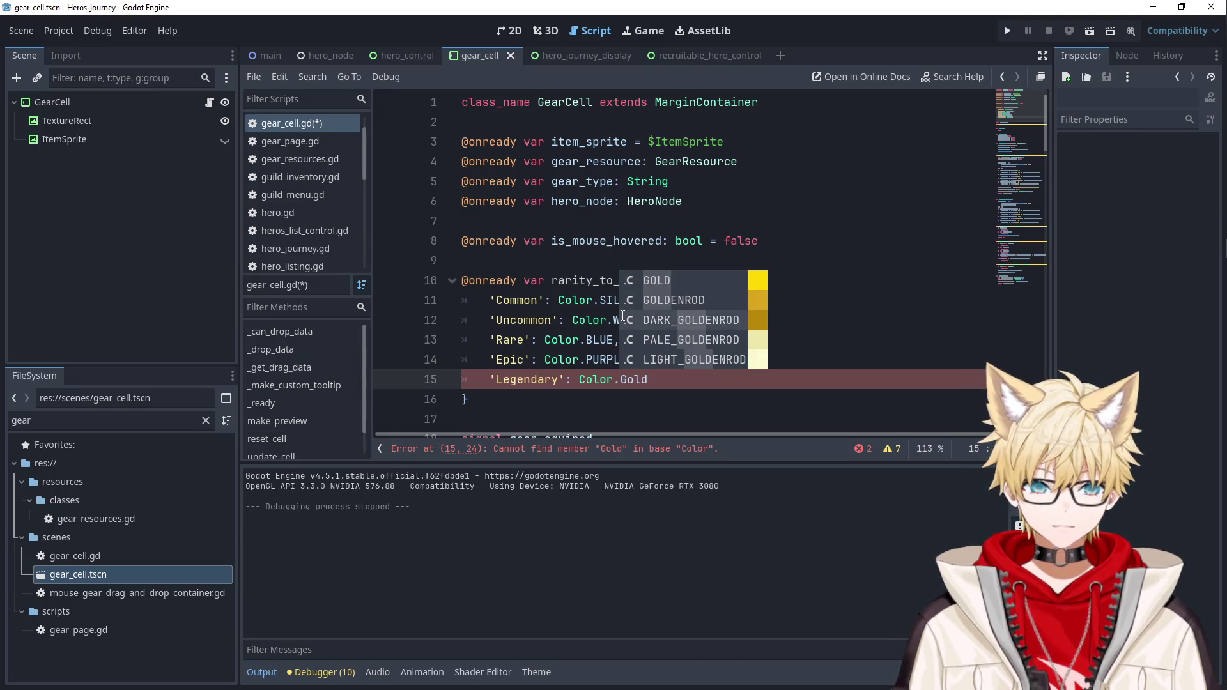
pyautogui.press('Return')
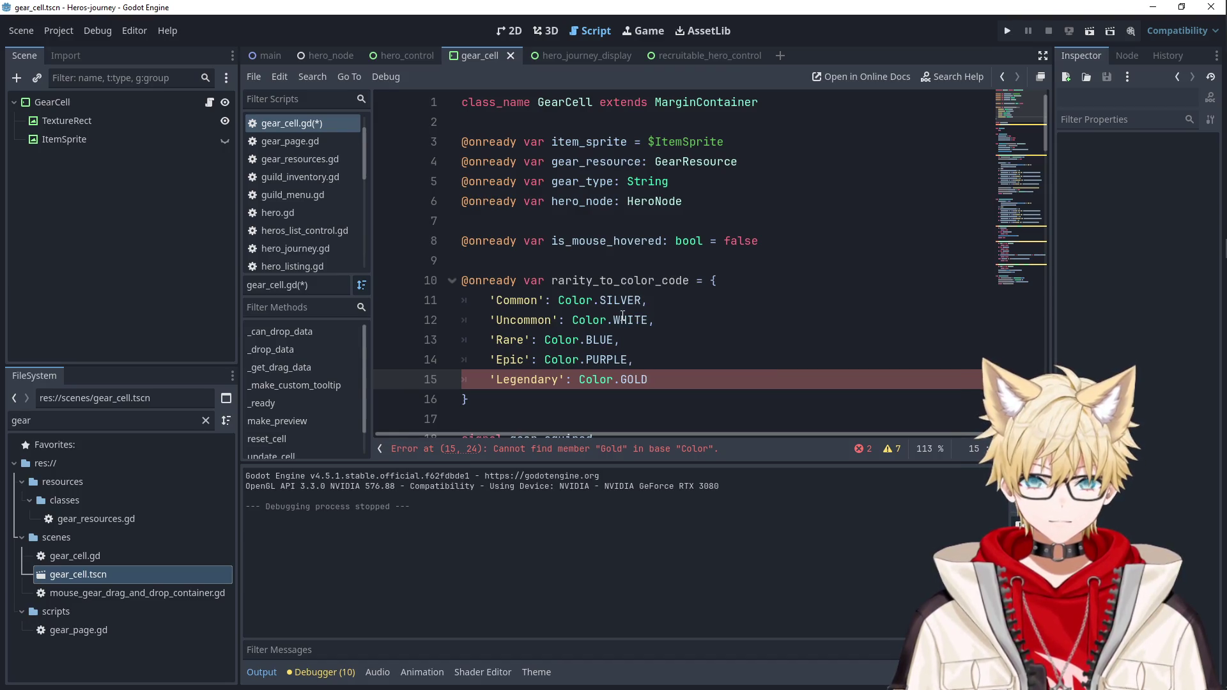
# - Save the script and locate the tooltip_text uses in _make_custom_tooltip
pyautogui.click(679, 321)
pyautogui.hotkey('ctrl', 's')
pyautogui.doubleClick(607, 281)
pyautogui.scroll(-11, 626, 320)
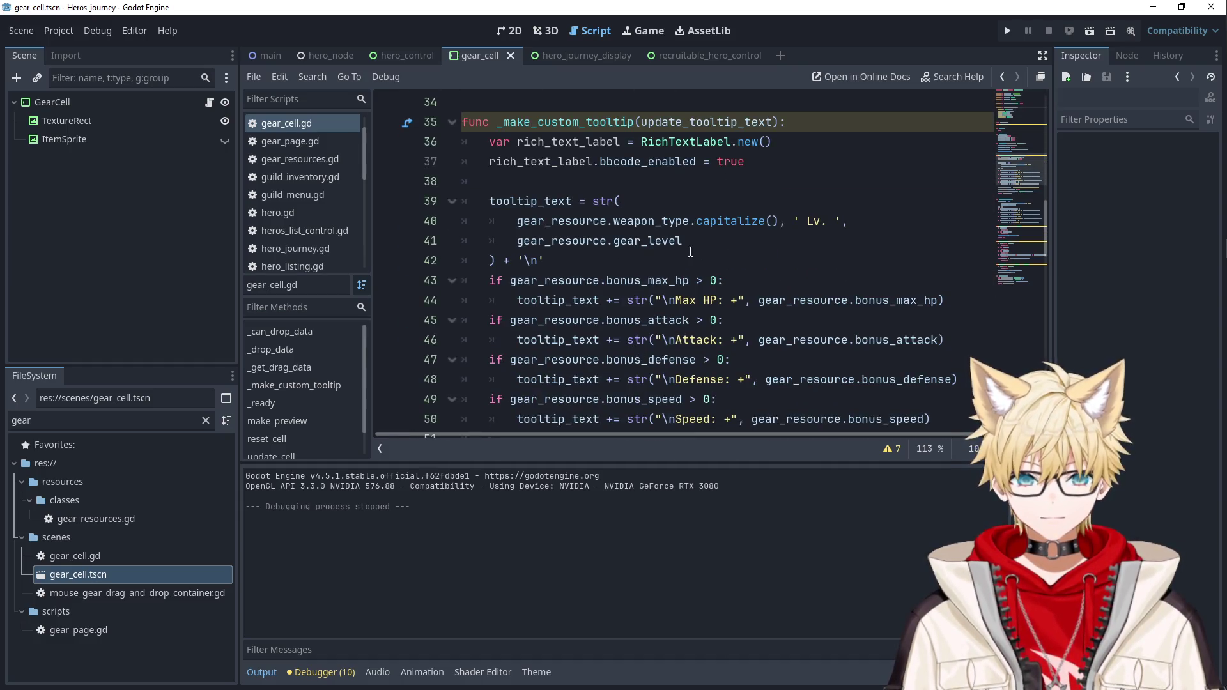
pyautogui.doubleClick(561, 203)
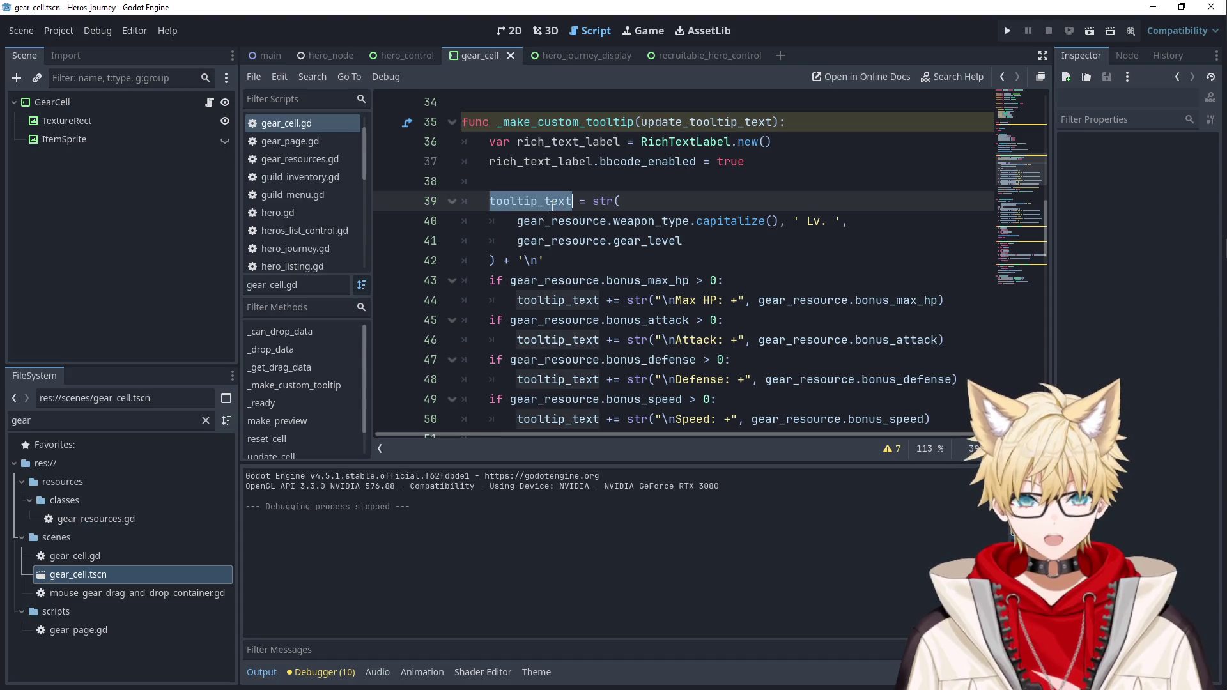
pyautogui.scroll(-1, 563, 206)
pyautogui.scroll(1, 565, 209)
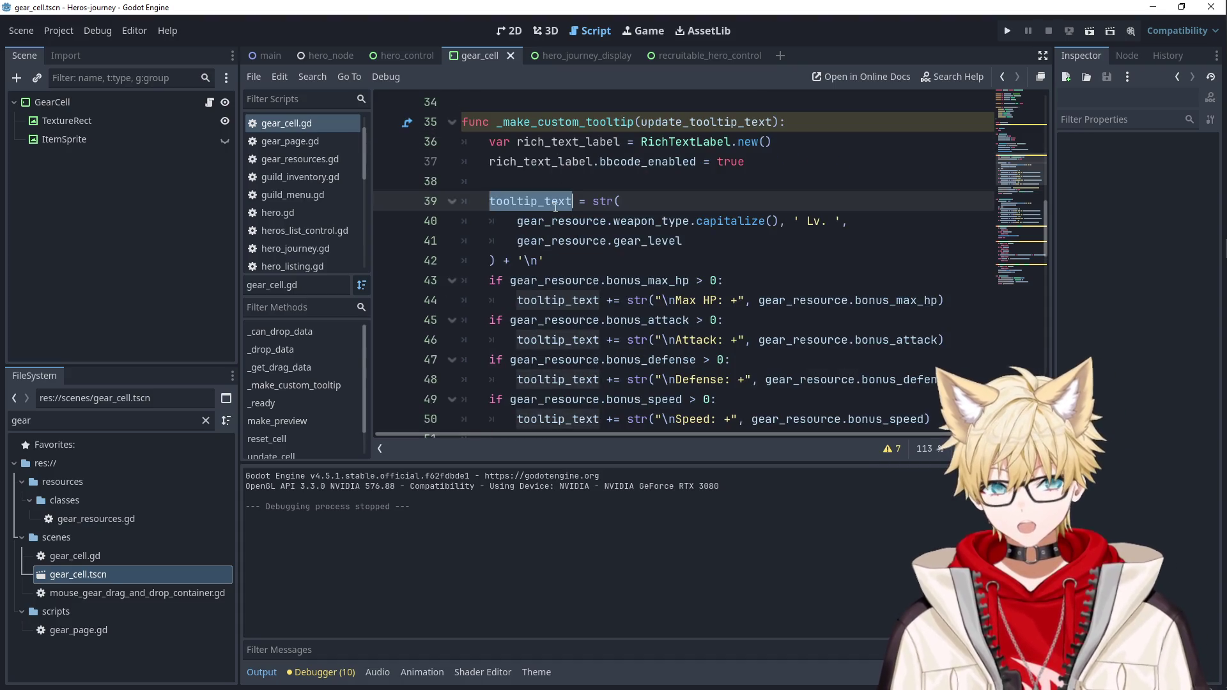
pyautogui.scroll(-1, 623, 205)
# - Rename tooltip_text on line 39 to _tooltip_text and copy the new name
pyautogui.press('BackSpace')
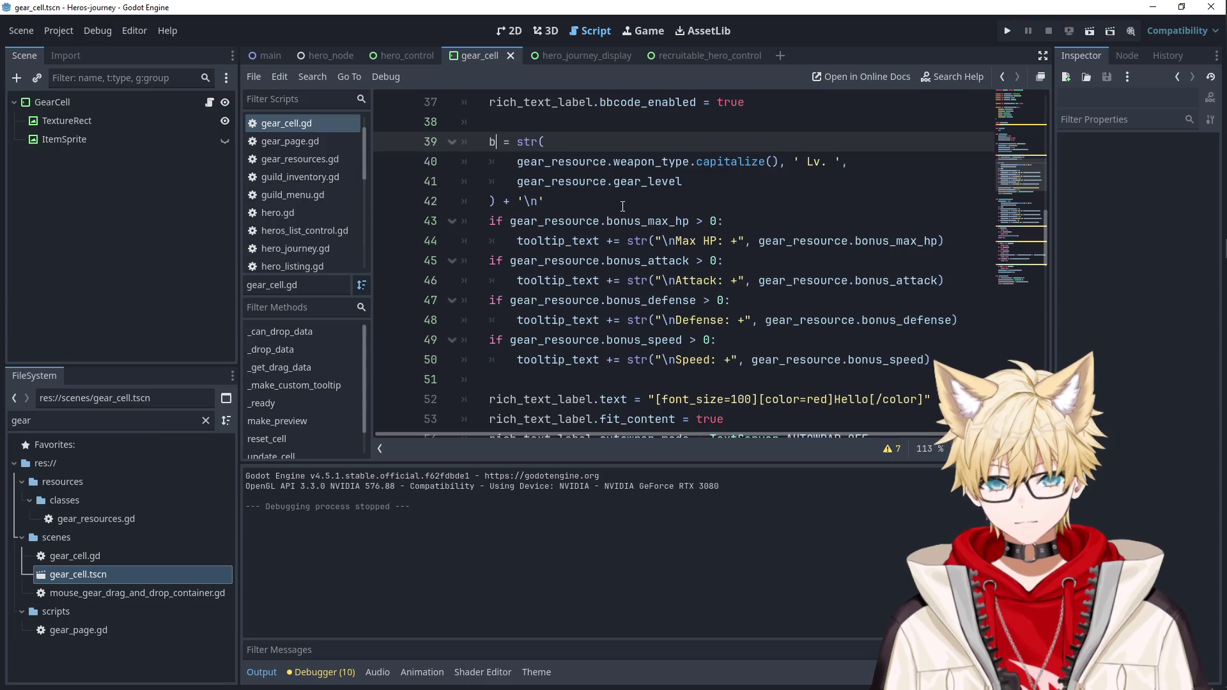
pyautogui.write('_too')
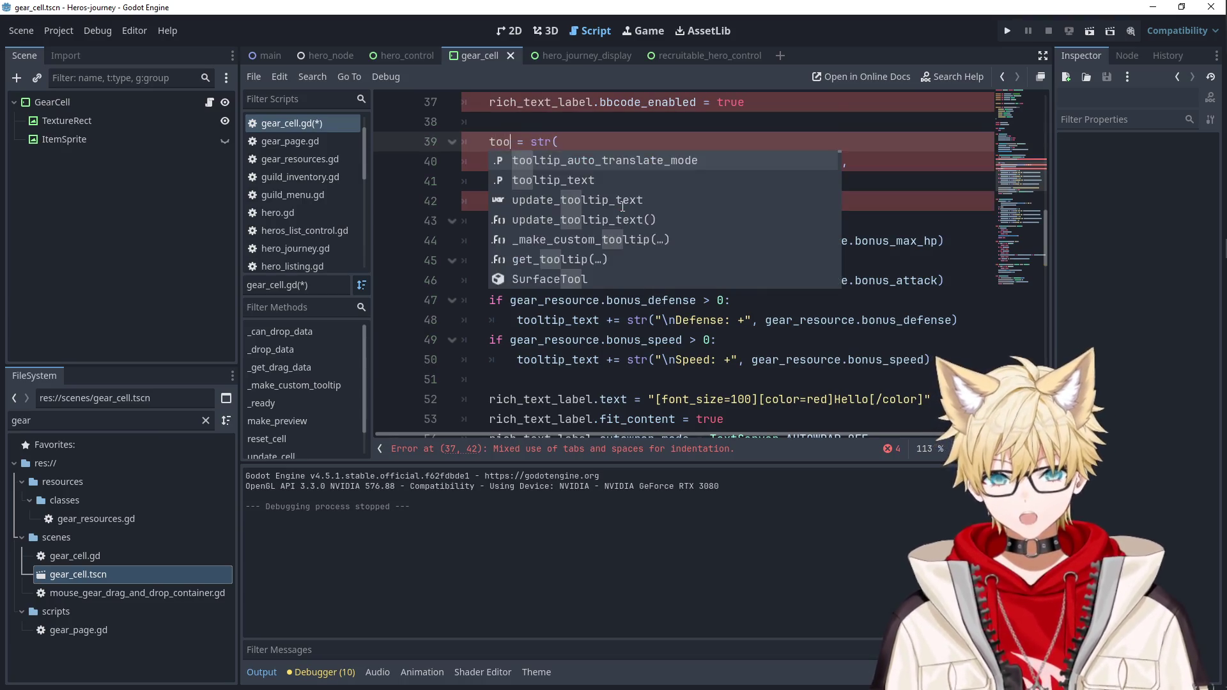
pyautogui.write('ltip_text')
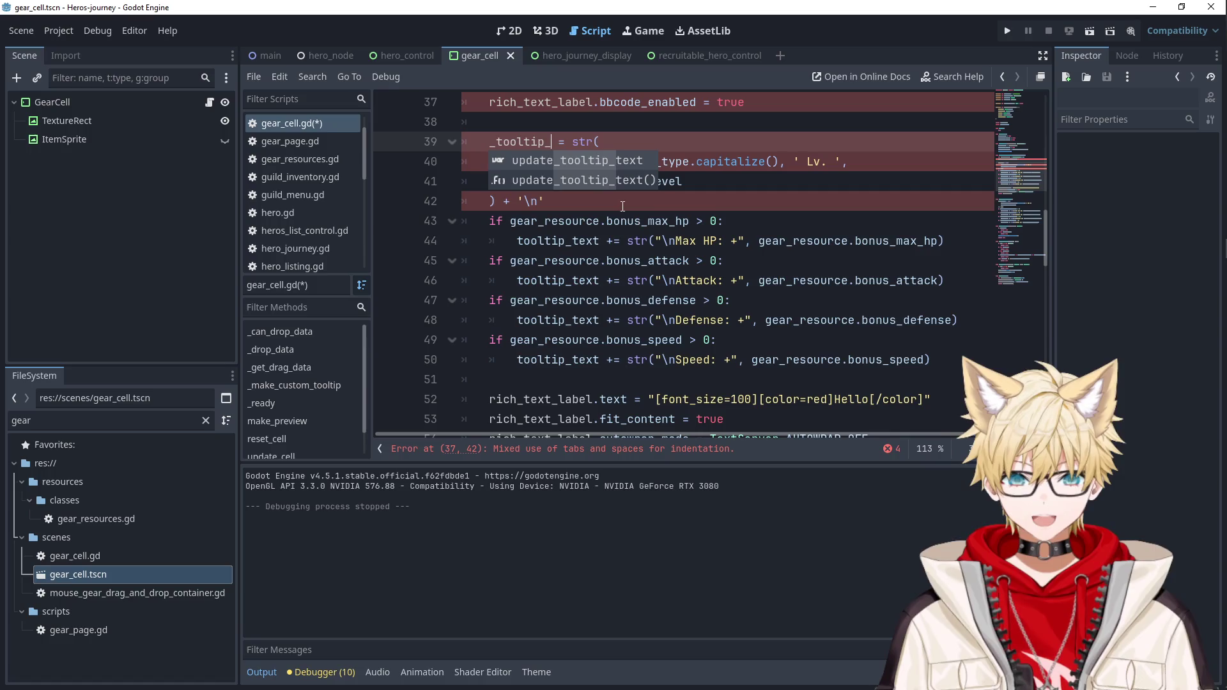
pyautogui.doubleClick(534, 141)
pyautogui.hotkey('ctrl', 'c')
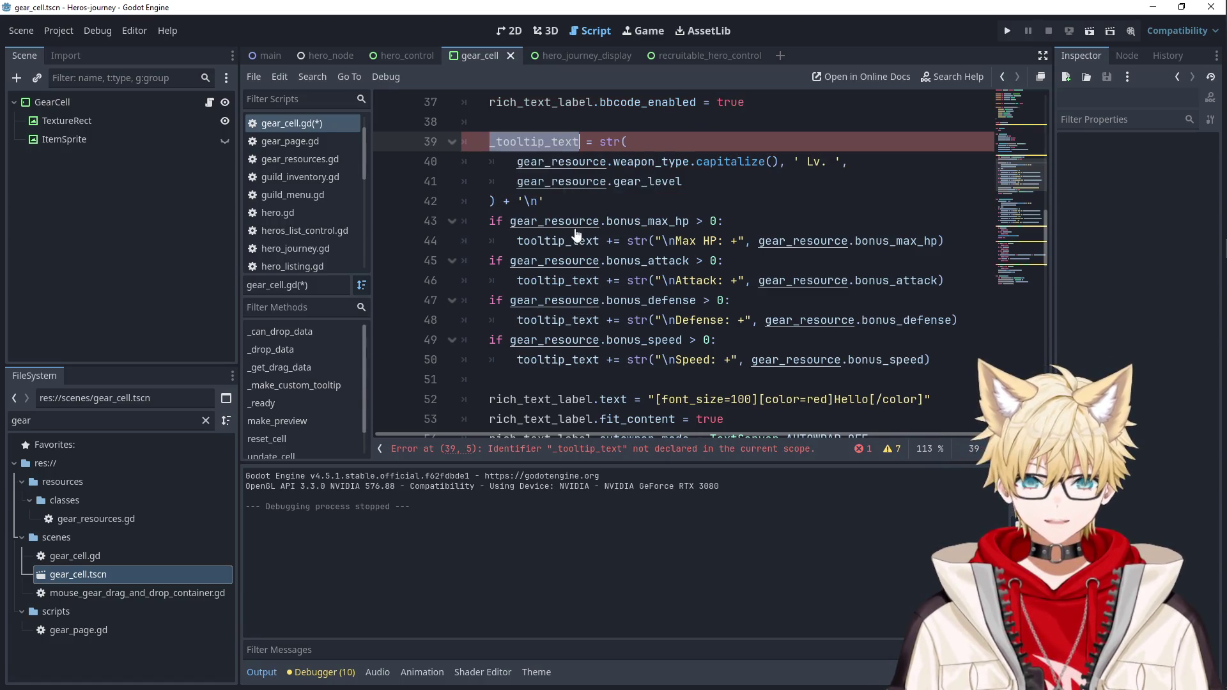
# - Replace tooltip_text with _tooltip_text on lines 44, 46, 48 and 50
pyautogui.doubleClick(556, 241)
pyautogui.hotkey('ctrl', 'v')
pyautogui.doubleClick(556, 280)
pyautogui.hotkey('ctrl', 'v')
pyautogui.doubleClick(556, 320)
pyautogui.hotkey('ctrl', 'v')
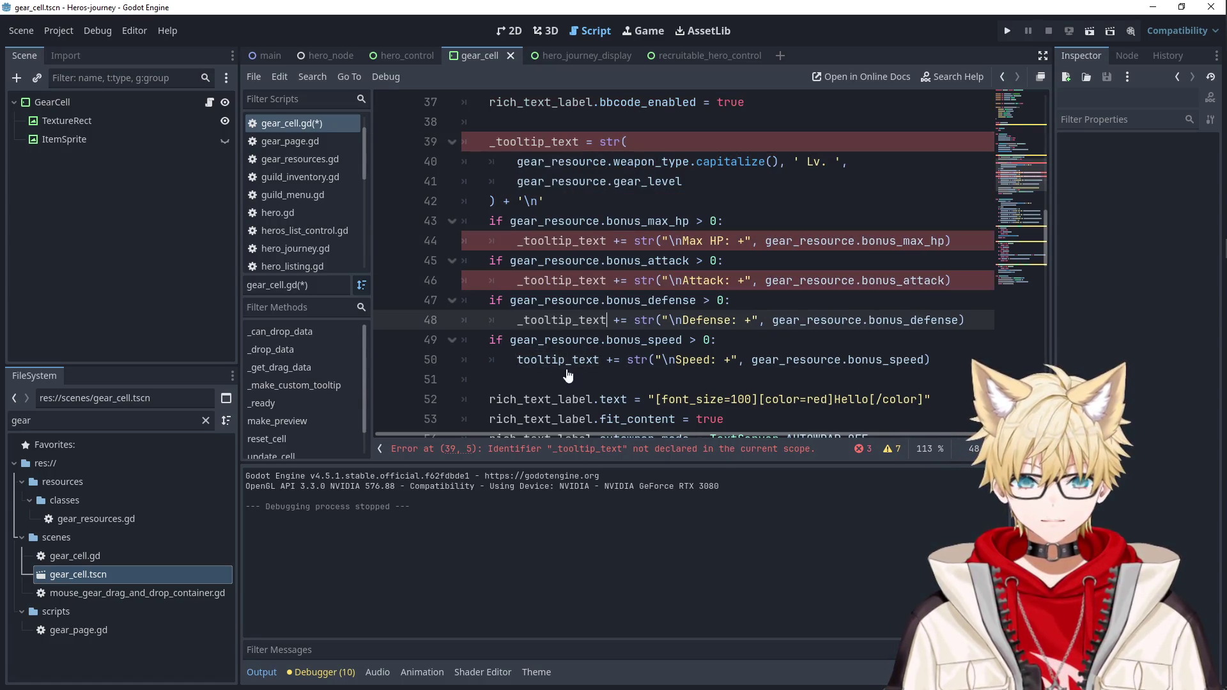
pyautogui.keyDown('ctrl'); pyautogui.click(568, 360); pyautogui.keyUp('ctrl')
pyautogui.click(1002, 76)
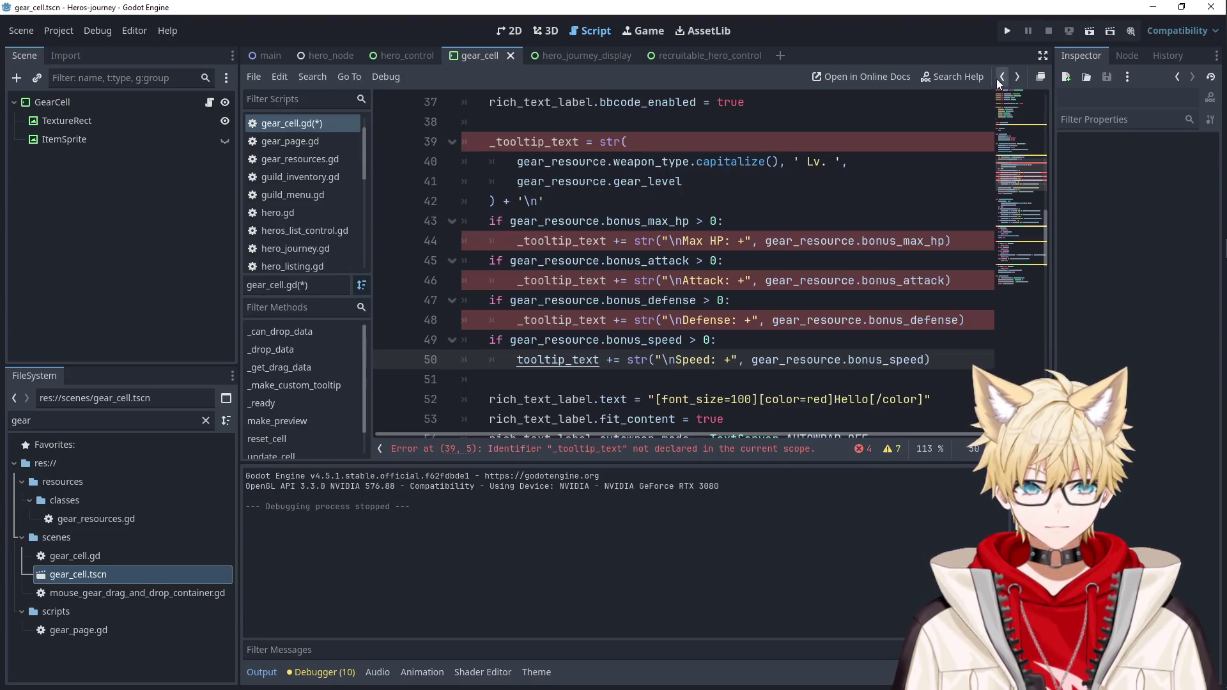
pyautogui.doubleClick(549, 360)
pyautogui.hotkey('ctrl', 'v')
# - Declare _tooltip_text with var and add an empty line above it
pyautogui.click(490, 141)
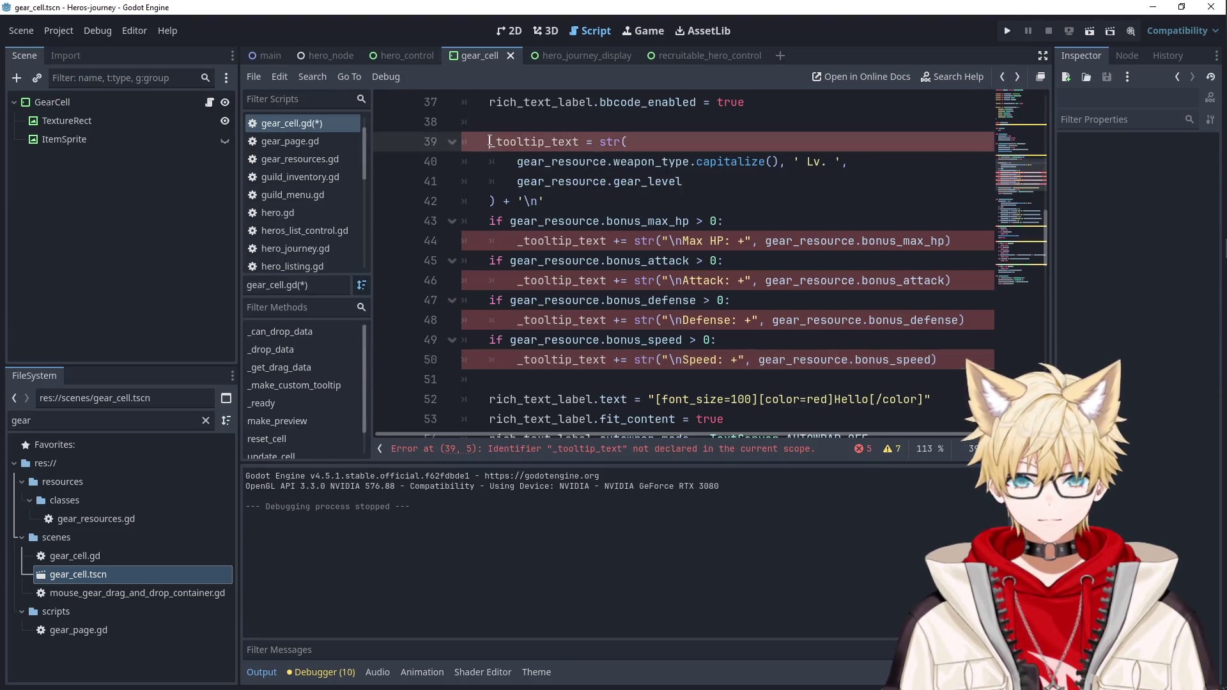
pyautogui.write('var')
pyautogui.click(641, 202)
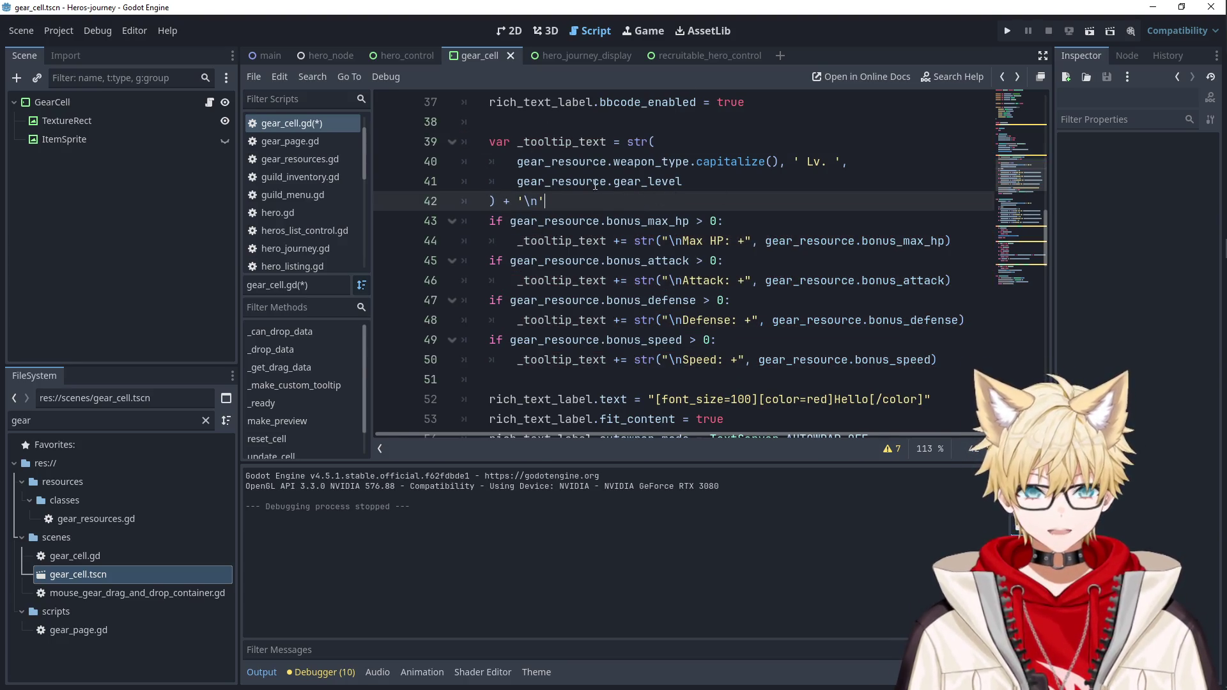
pyautogui.click(629, 142)
pyautogui.scroll(1, 682, 253)
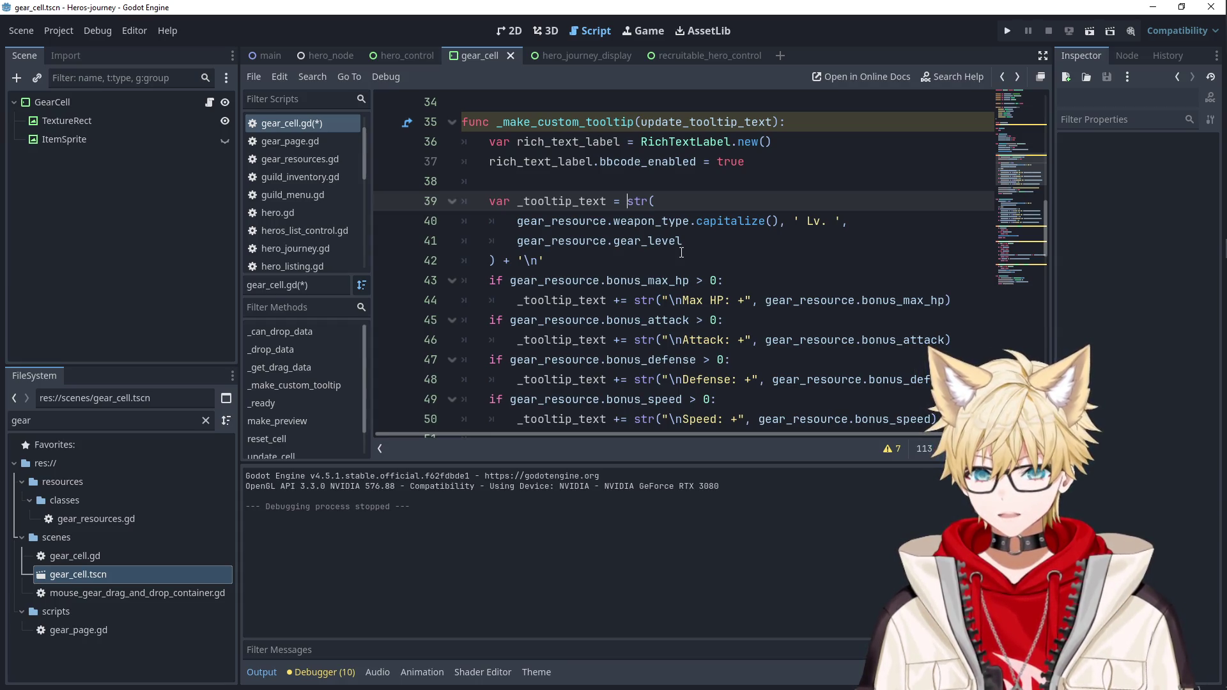
pyautogui.click(527, 182)
# - Add rich_text_label.push_color(rarity_to_color_code[gear_resource.rarity]) above the _tooltip_text declaration
pyautogui.press('Return')
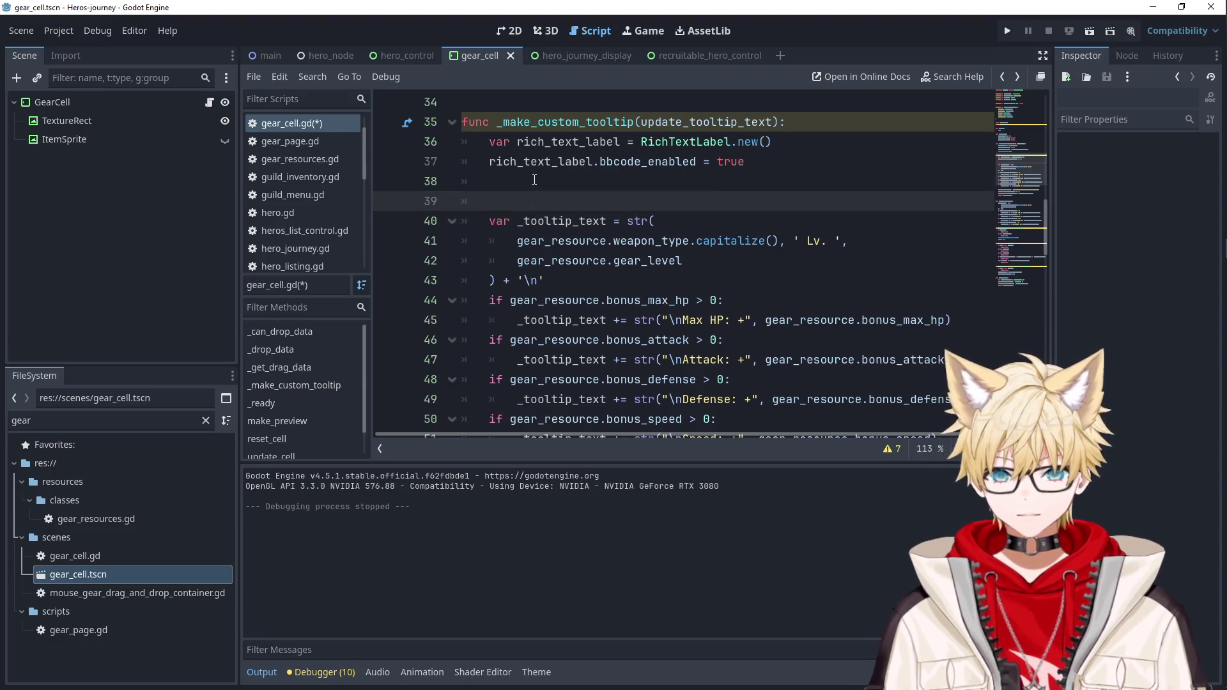
pyautogui.write('rich')
pyautogui.press('Return')
pyautogui.write('.pre')
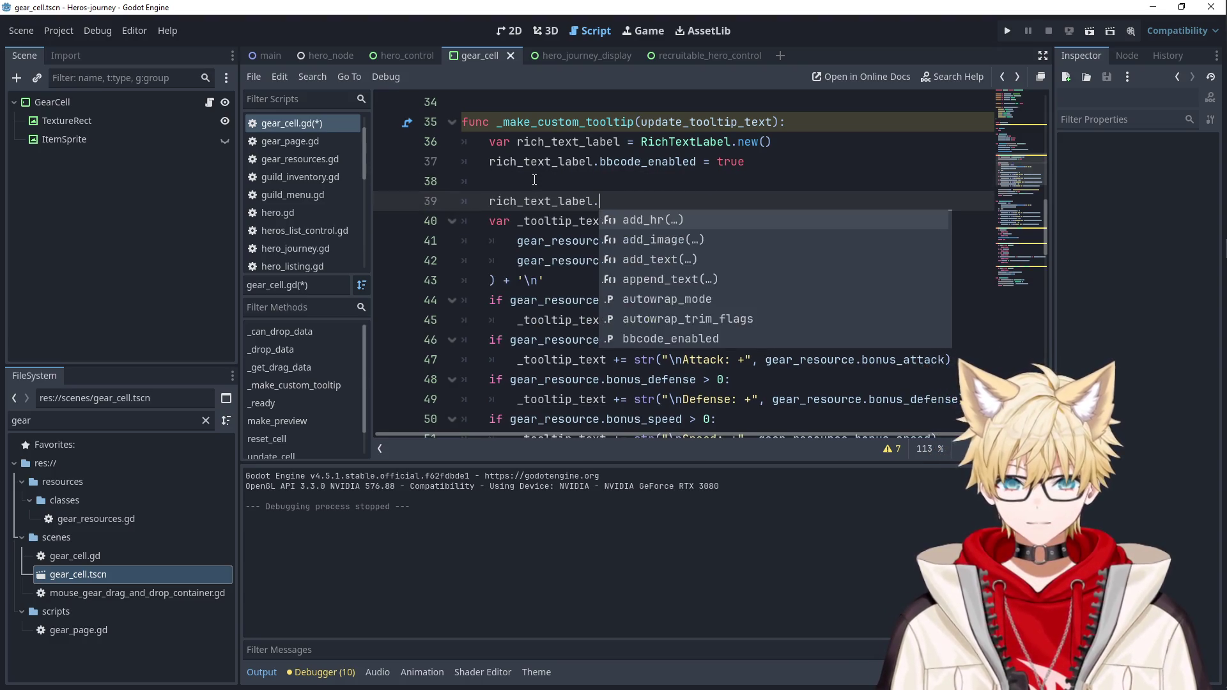
pyautogui.press('BackSpace')
pyautogui.press('BackSpace')
pyautogui.press('BackSpace')
pyautogui.write('color')
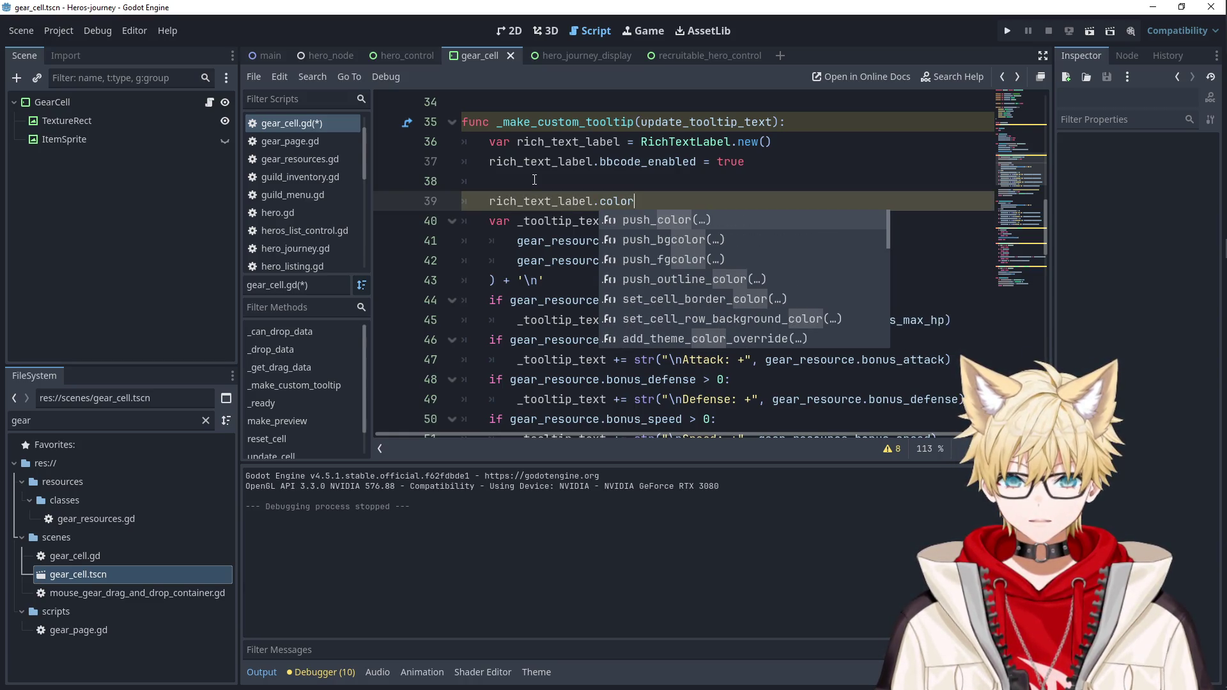
pyautogui.press('Return')
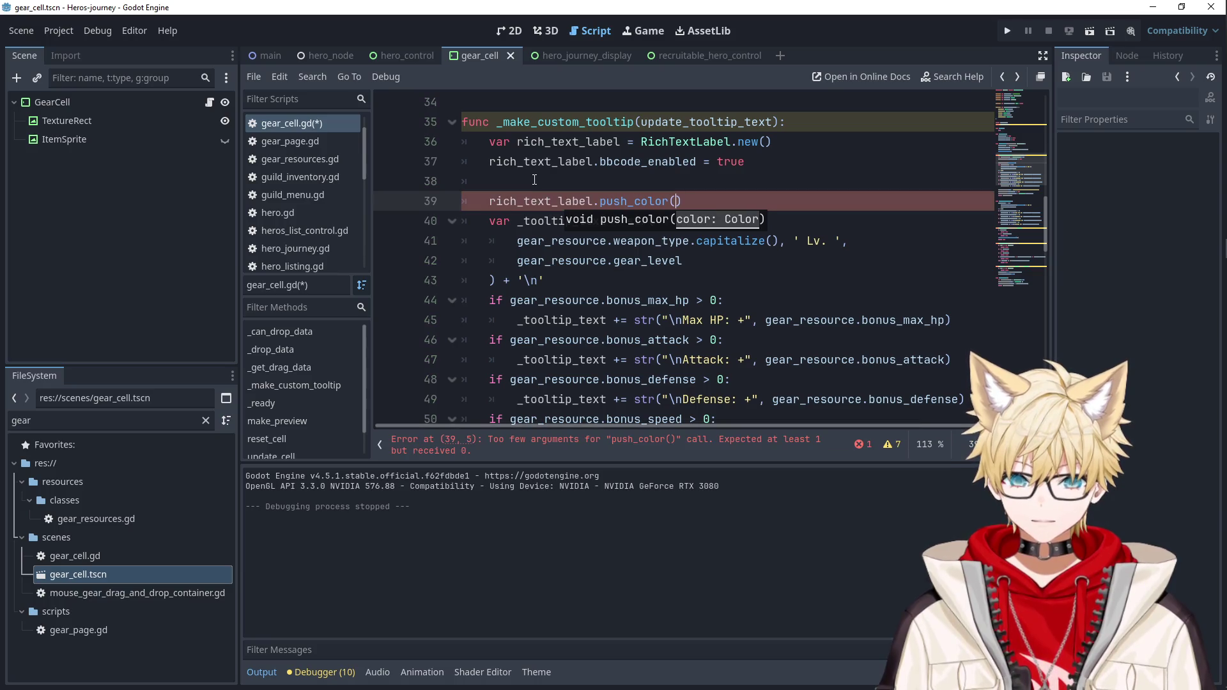
pyautogui.write('rar')
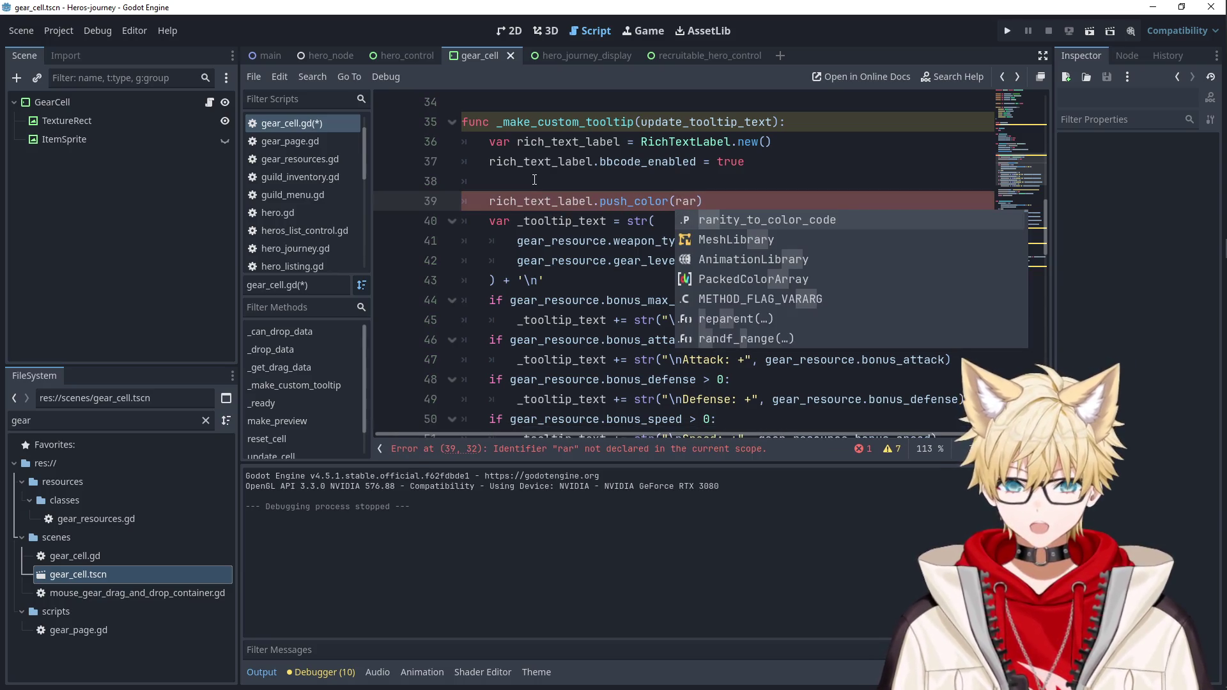
pyautogui.press('Return')
pyautogui.write('[gea')
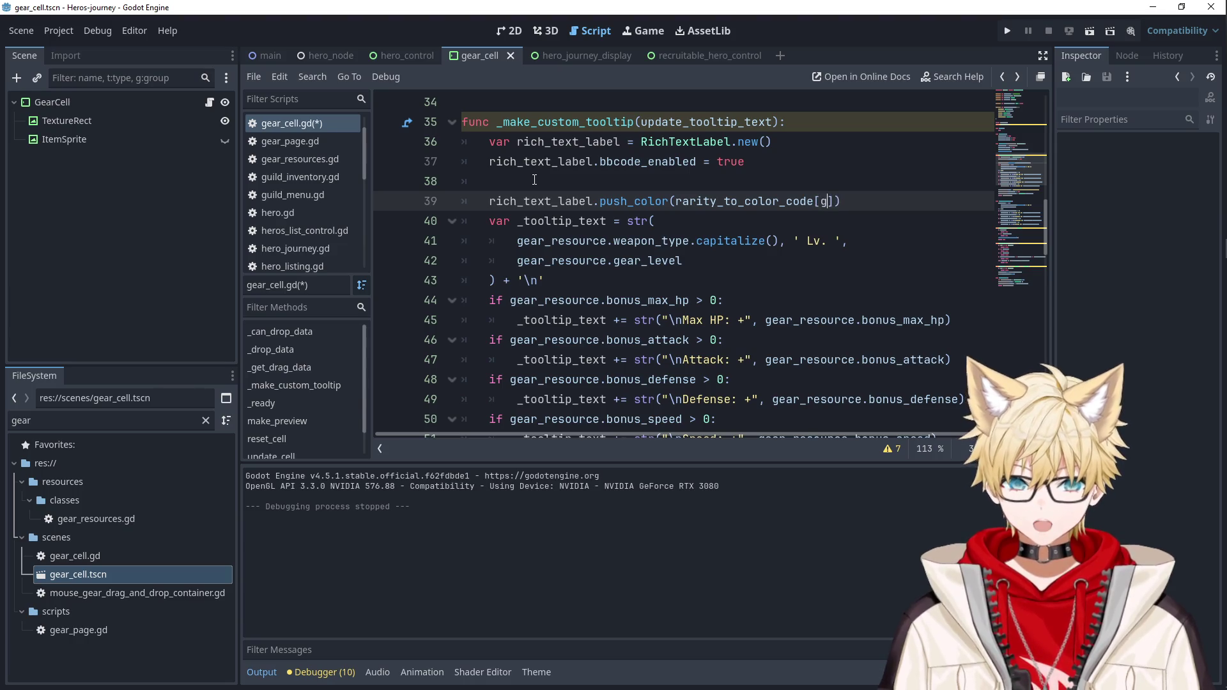
pyautogui.press('Down')
pyautogui.press('Down')
pyautogui.press('Down')
pyautogui.press('Return')
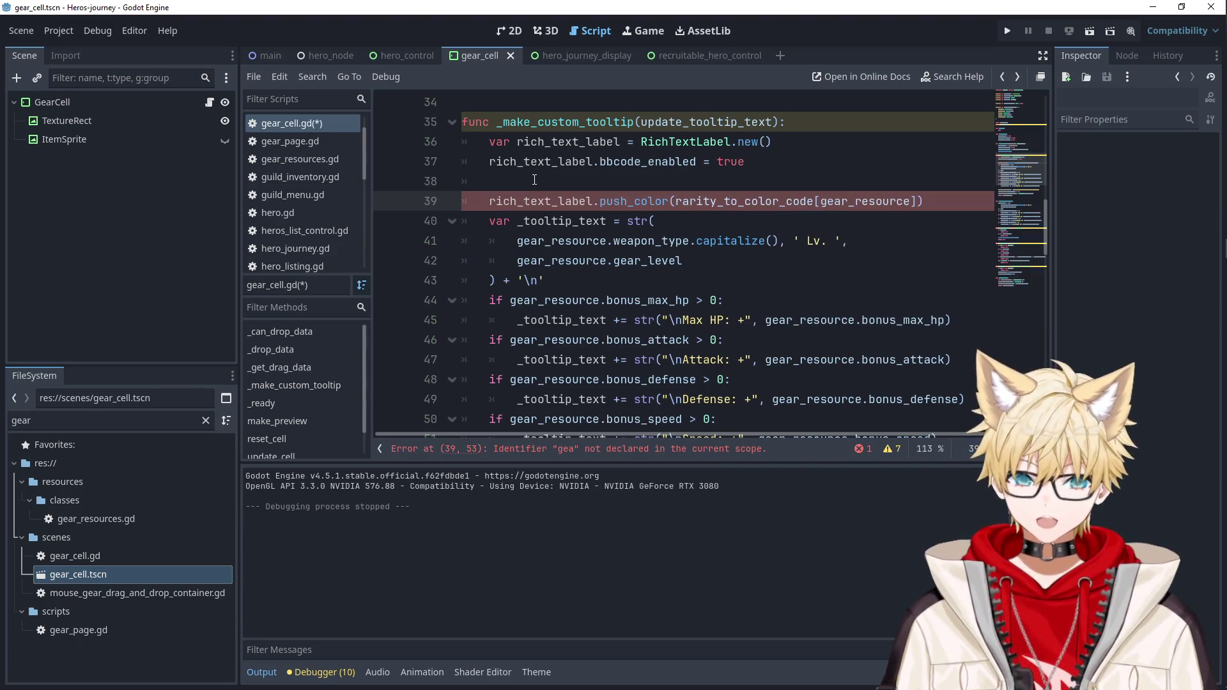
pyautogui.write('.ra')
pyautogui.press('Return')
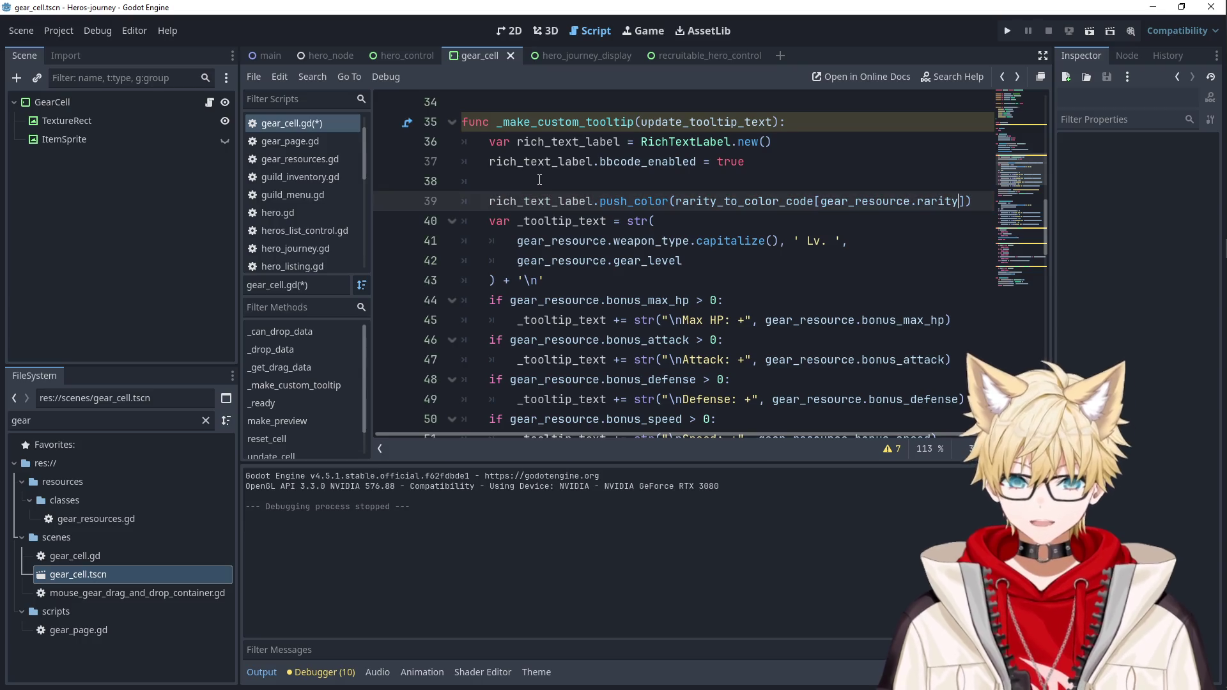
# - Start a new empty line after the title text line
pyautogui.click(567, 279)
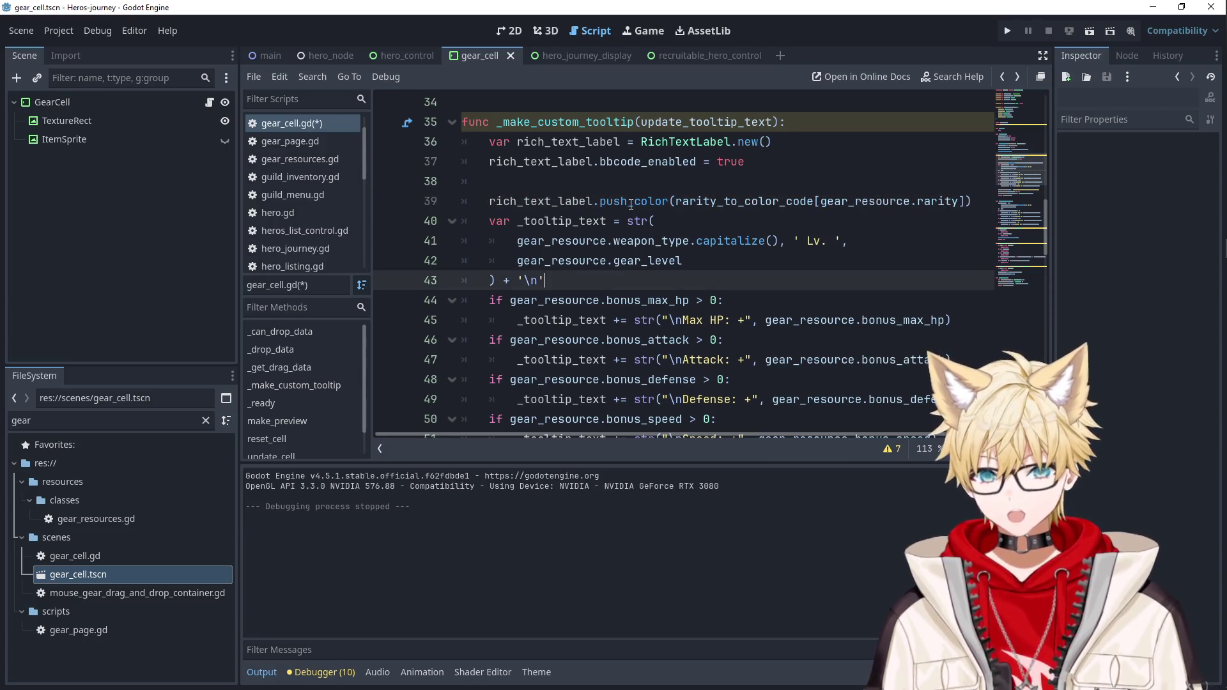
pyautogui.moveTo(631, 205)
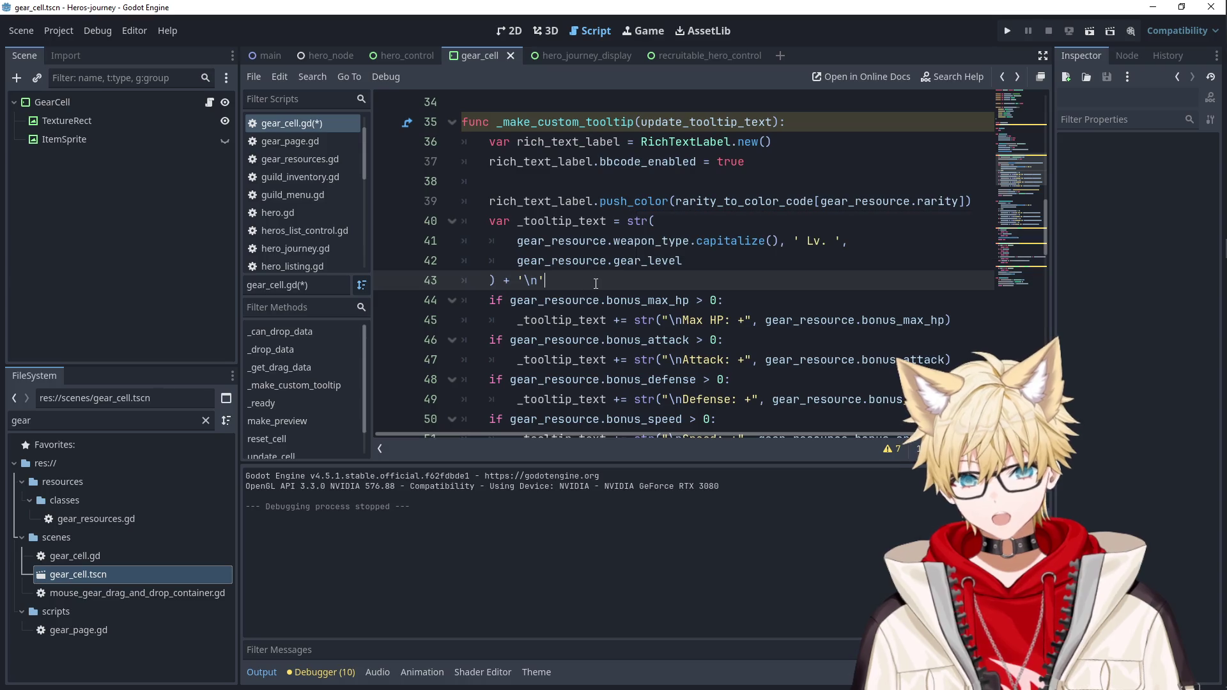
pyautogui.press('Return')
# - Add rich_text_label.pop() after the title line to end the rarity colour
pyautogui.write('rich')
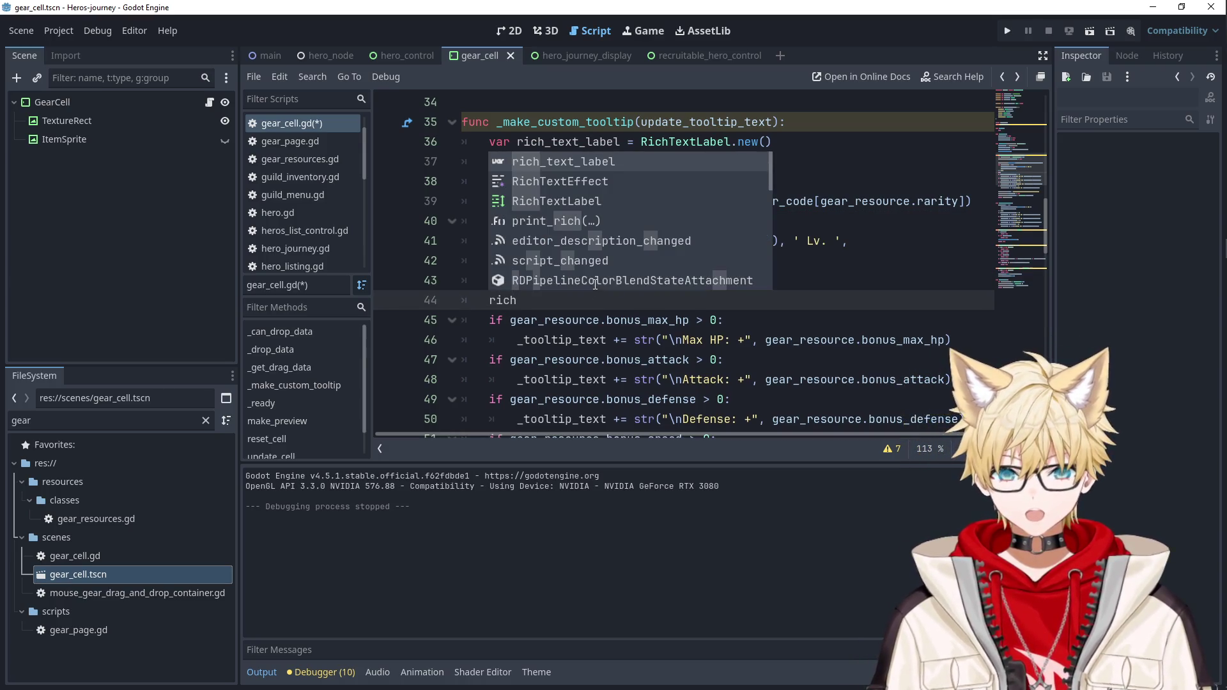
pyautogui.press('Return')
pyautogui.write('.')
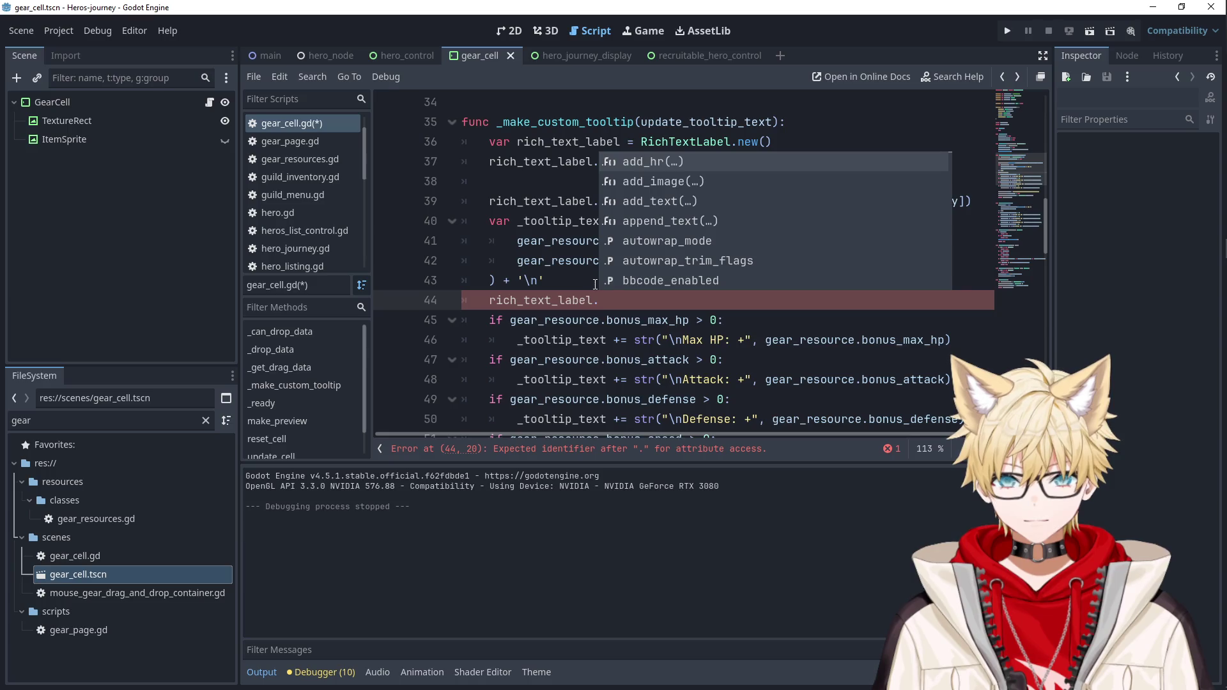
pyautogui.write('pop_colo')
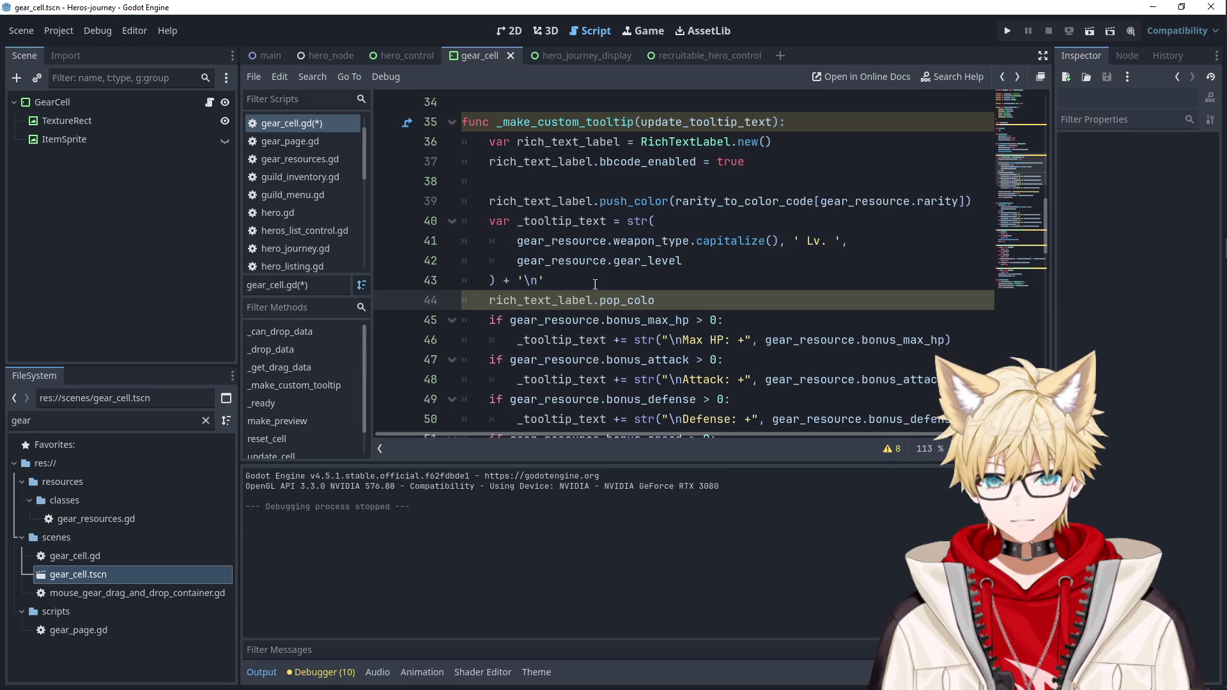
pyautogui.press('BackSpace')
pyautogui.press('BackSpace')
pyautogui.press('BackSpace')
pyautogui.press('BackSpace')
pyautogui.press('BackSpace')
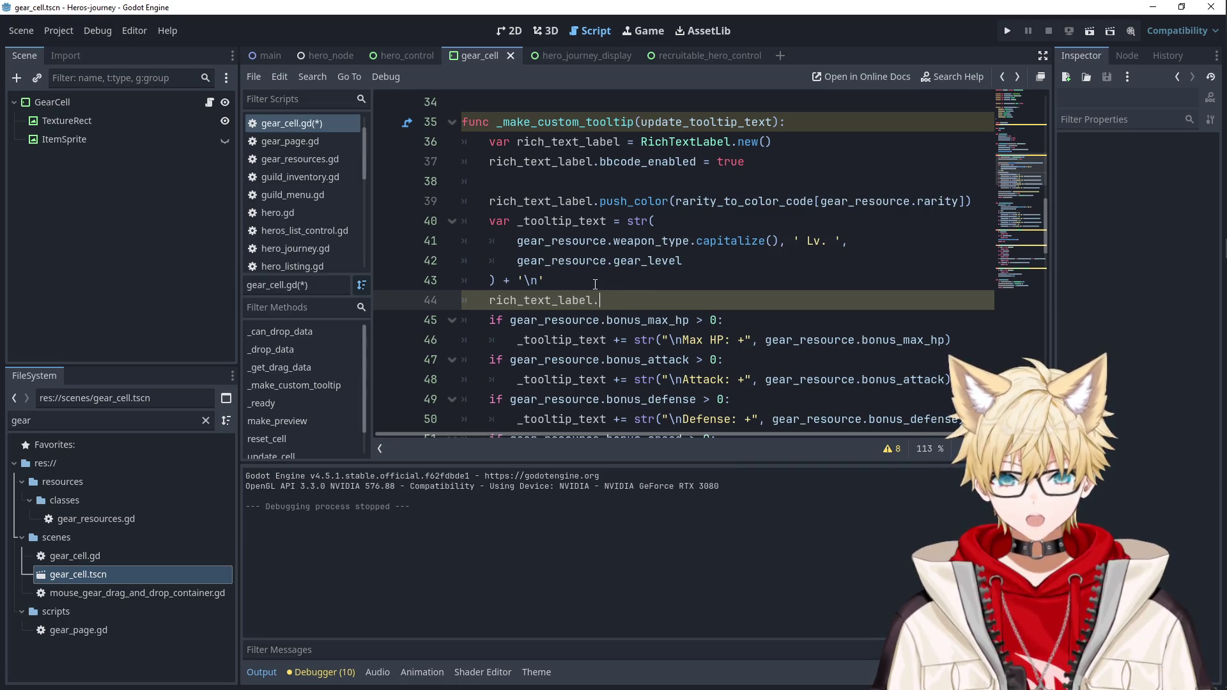
pyautogui.write('pop')
pyautogui.press('Down')
pyautogui.press('Down')
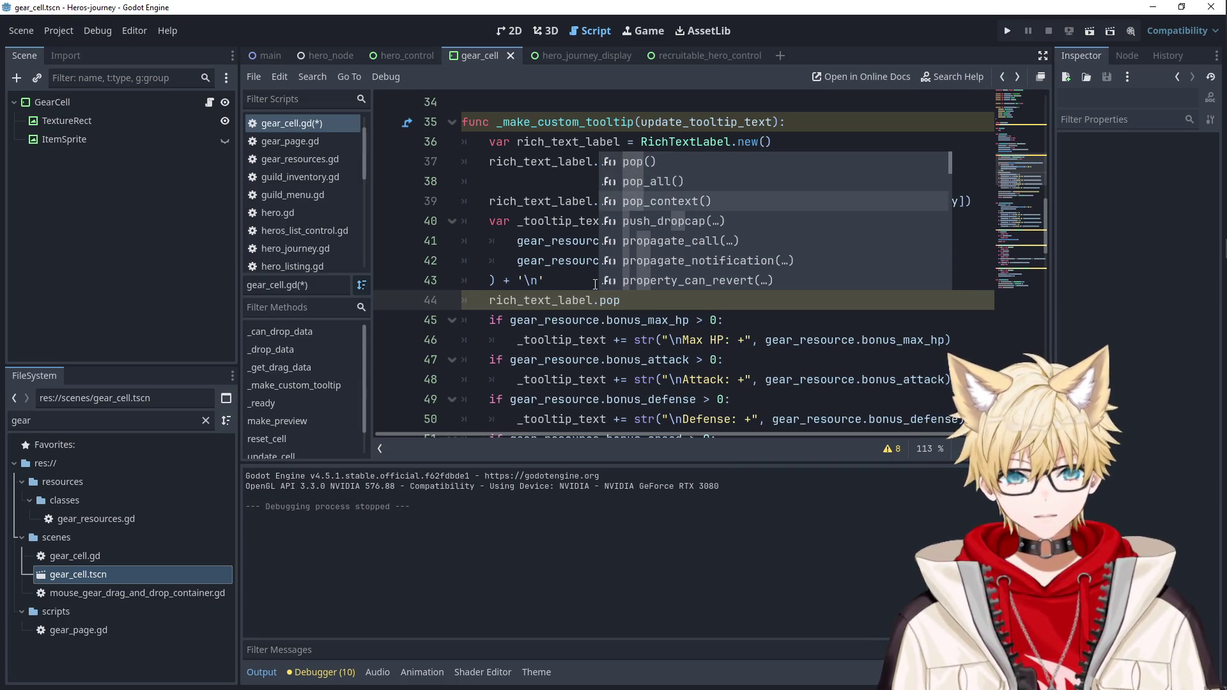
pyautogui.press('Down')
pyautogui.press('Down')
pyautogui.press('Down')
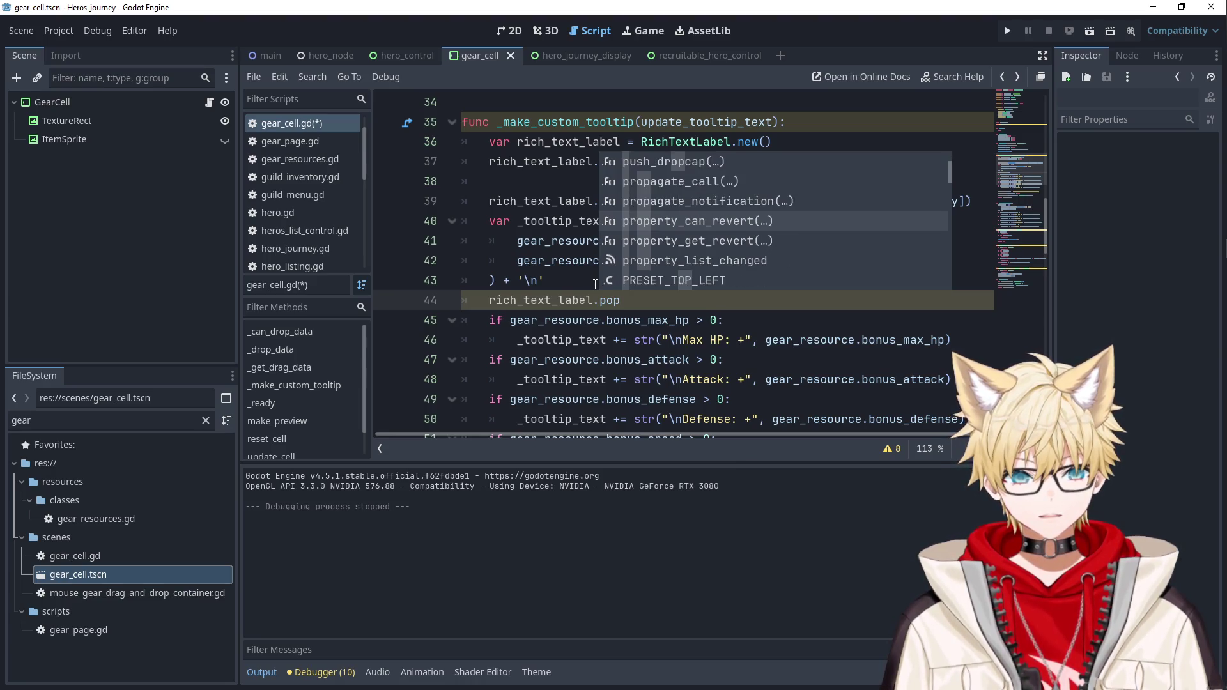
pyautogui.press('Down')
pyautogui.press('Down')
pyautogui.press('Down')
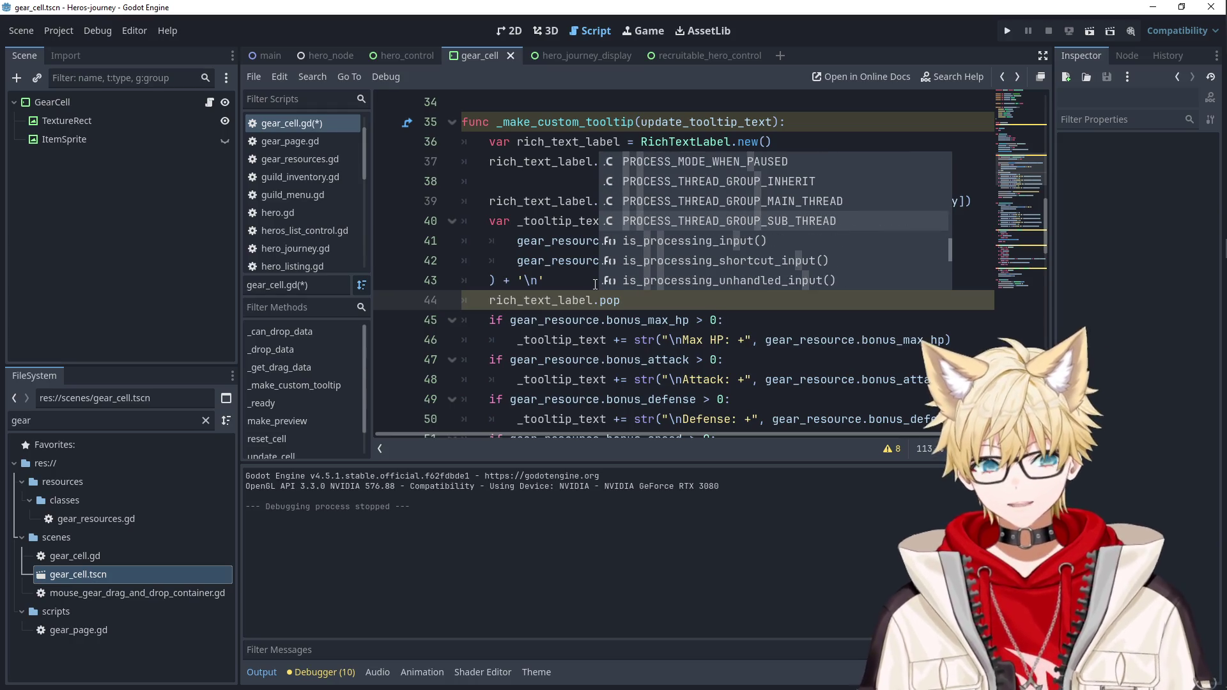
pyautogui.write('_')
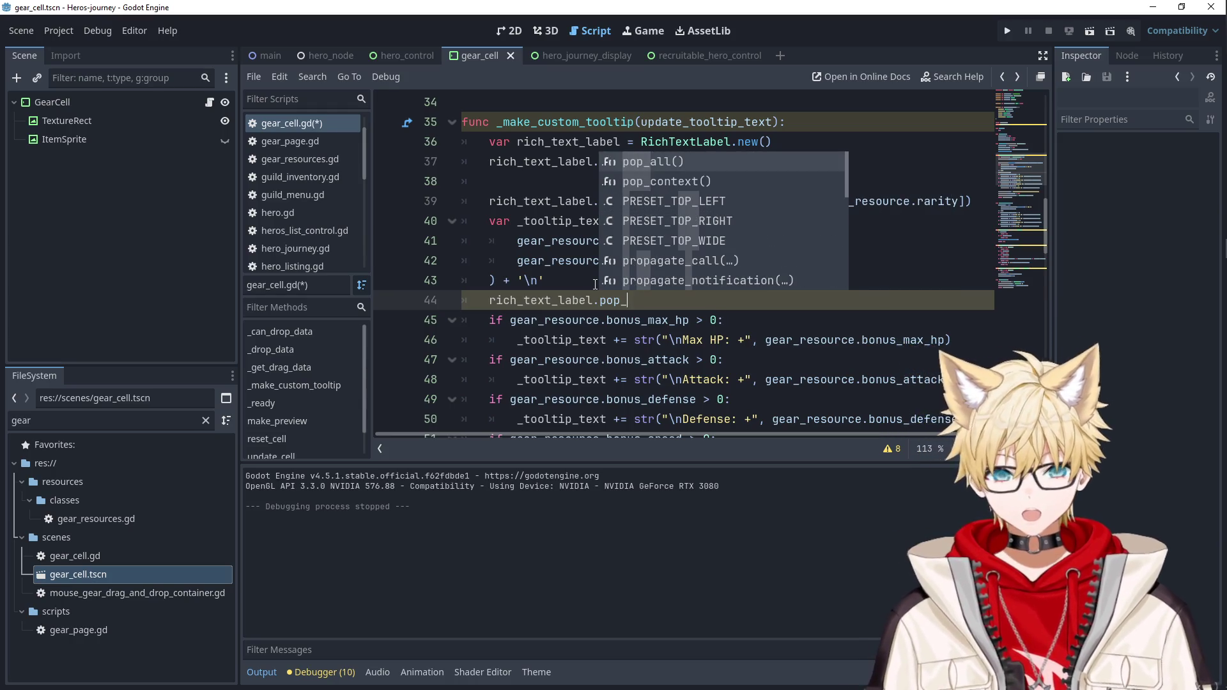
pyautogui.write('col')
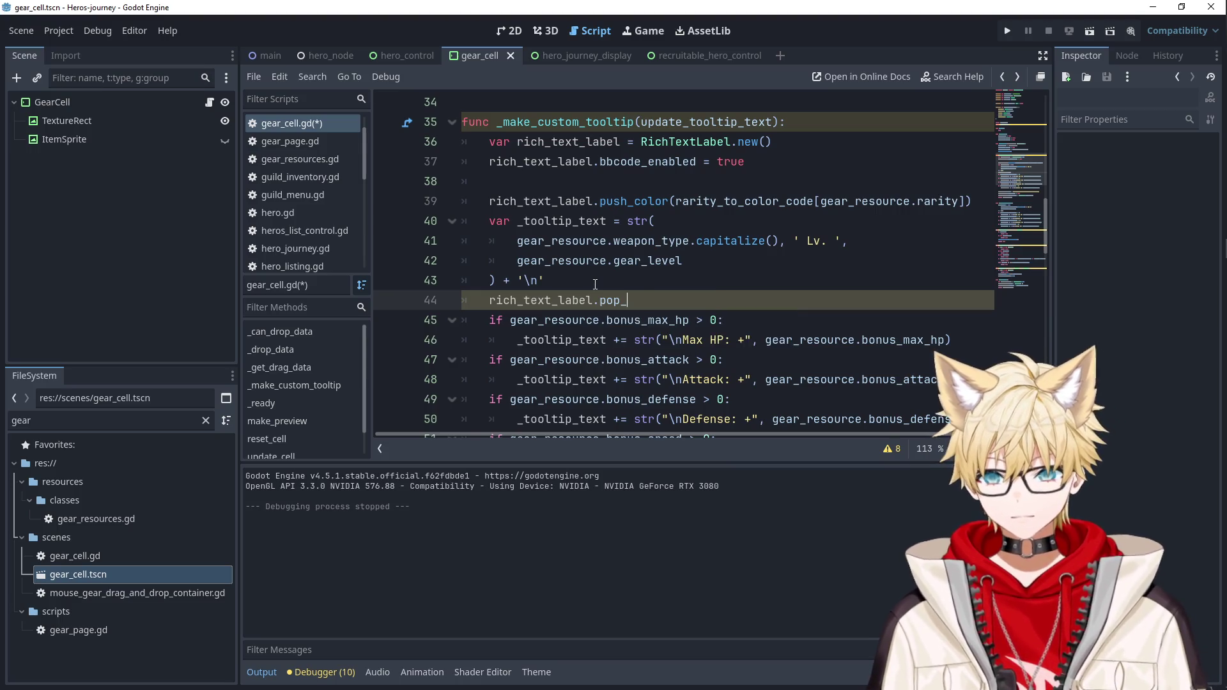
pyautogui.press('BackSpace')
pyautogui.press('BackSpace')
pyautogui.press('BackSpace')
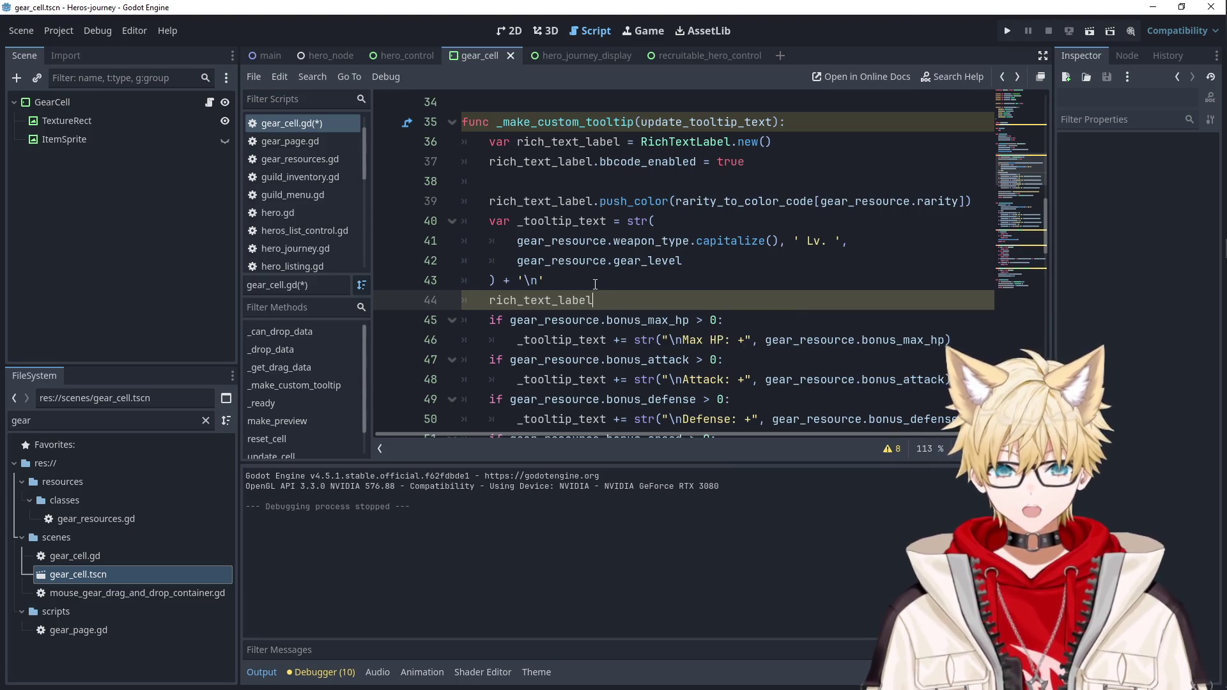
pyautogui.write('op')
pyautogui.press('Return')
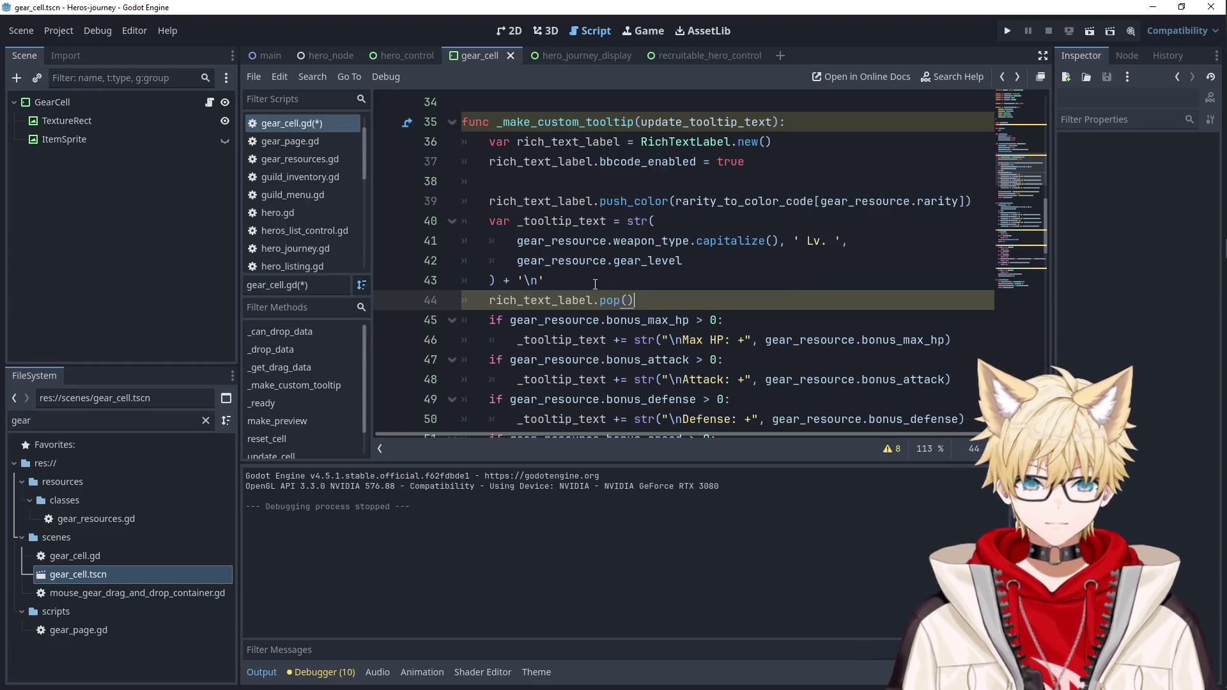
# - Add rich_text_label.push_font_size(16) on empty line 38
pyautogui.click(571, 183)
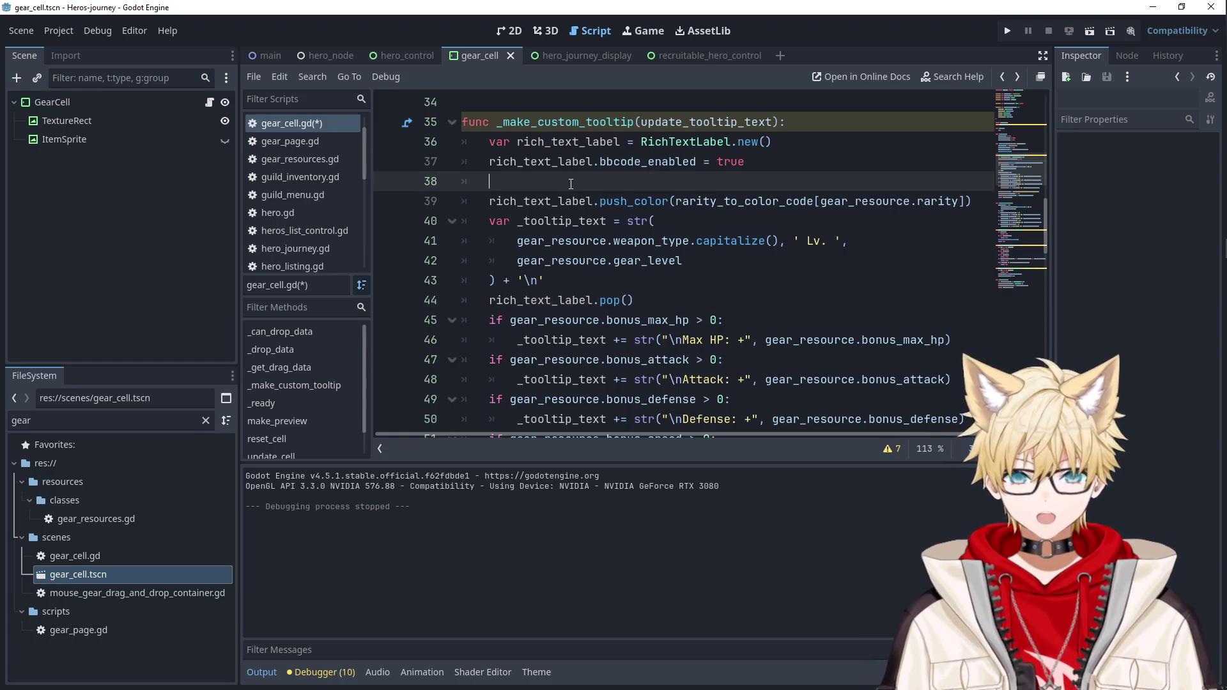
pyautogui.write('rich_text_')
pyautogui.press('Return')
pyautogui.write('.')
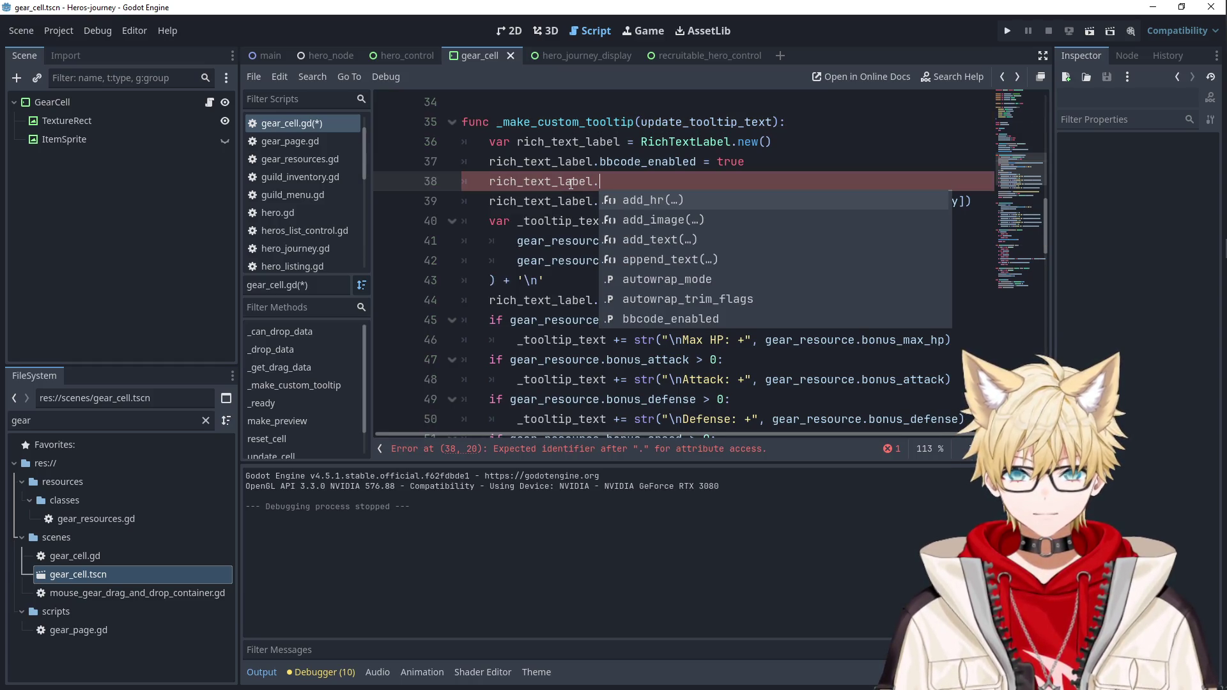
pyautogui.write('push_font')
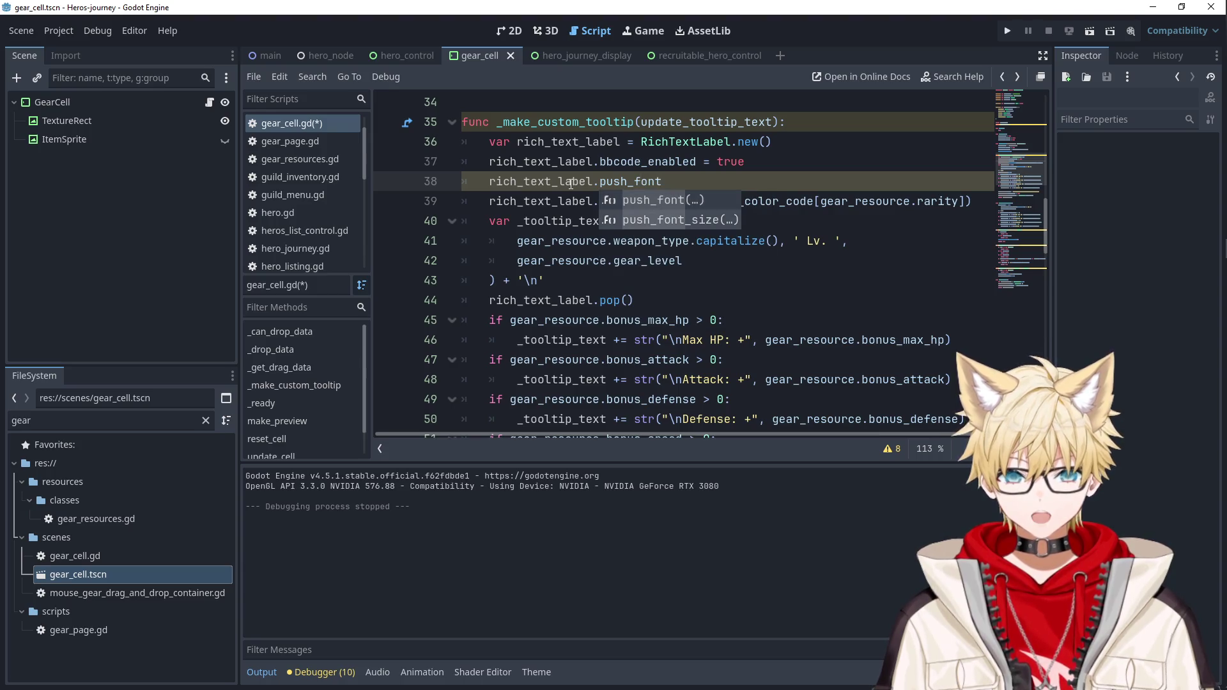
pyautogui.press('Down')
pyautogui.press('Return')
pyautogui.write('32')
pyautogui.press('BackSpace')
pyautogui.press('BackSpace')
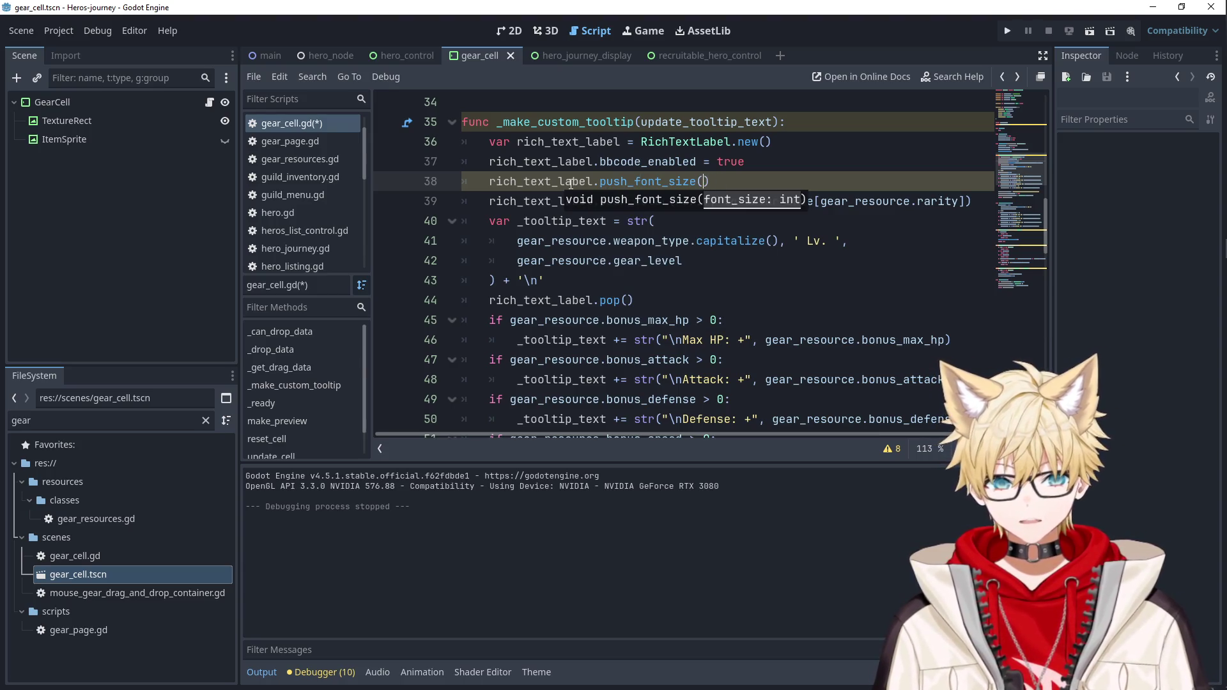
pyautogui.write('16')
pyautogui.click(677, 282)
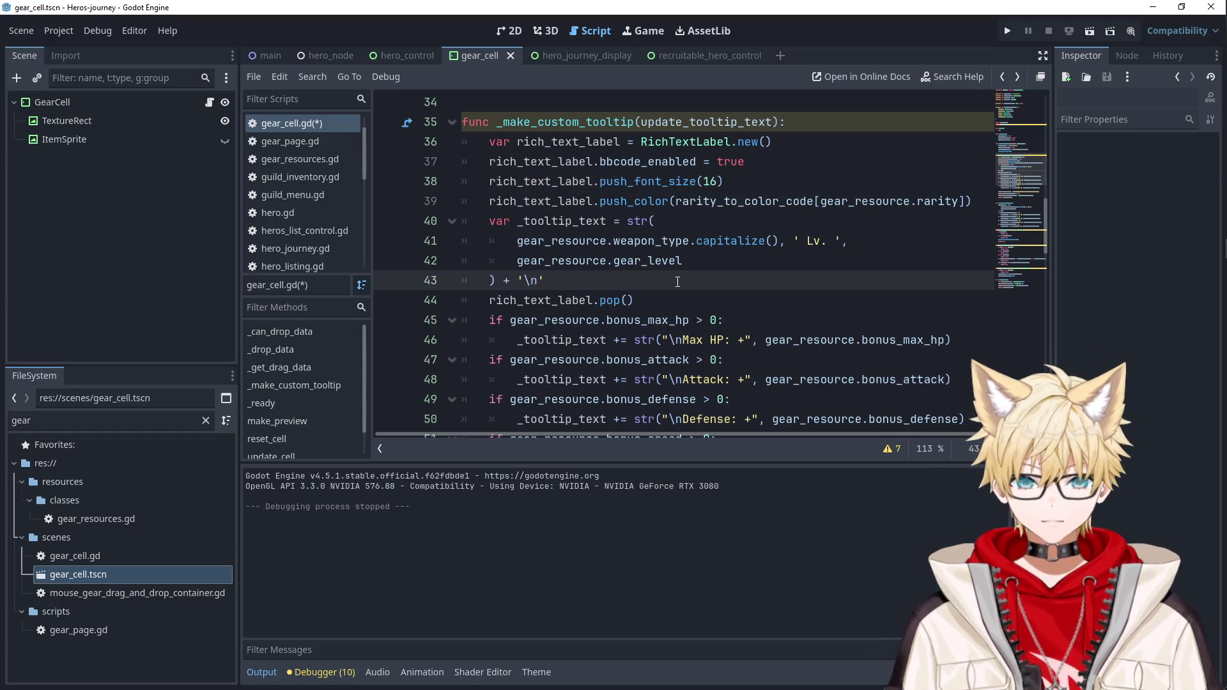
# - Replace the 'Hello BBCode' string on line 54 with the _tooltip_text variable
pyautogui.scroll(-3, 678, 282)
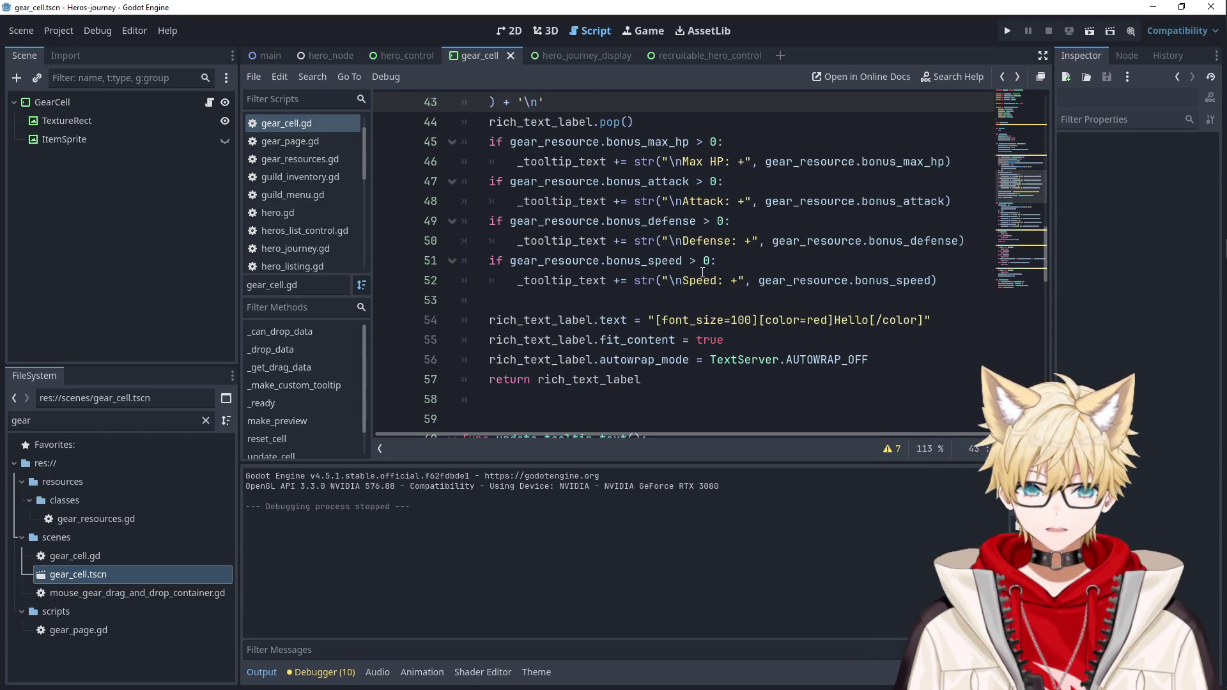
pyautogui.doubleClick(579, 281)
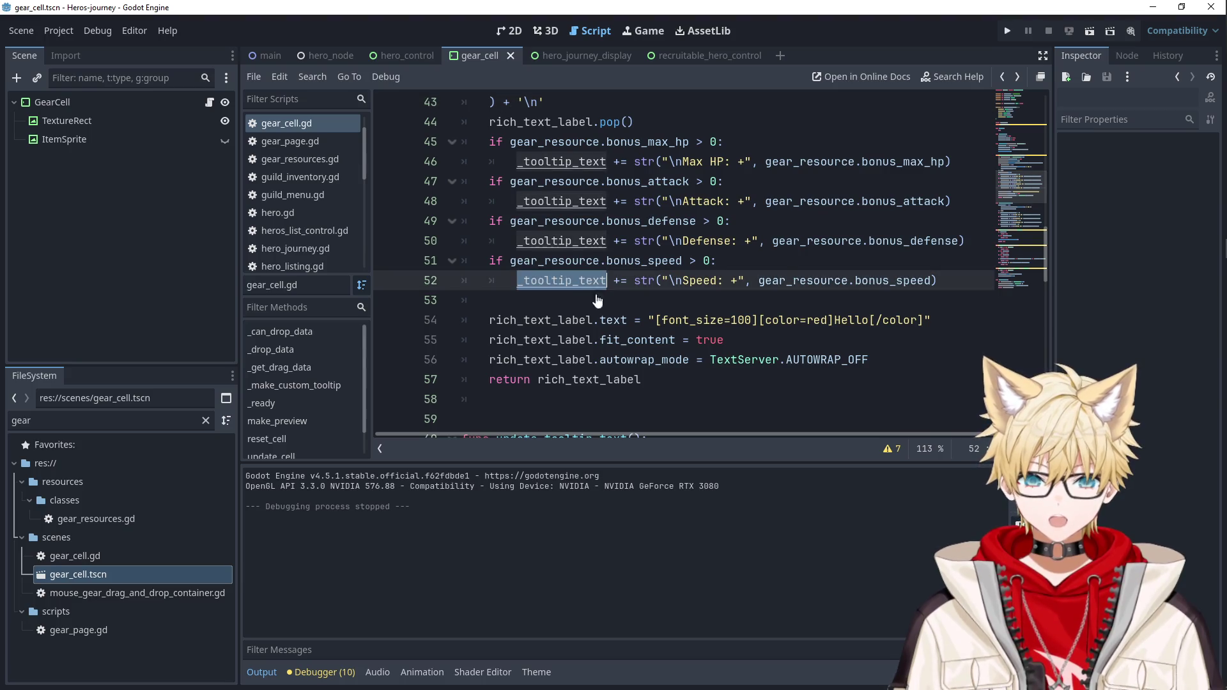
pyautogui.hotkey('ctrl', 'c')
pyautogui.moveTo(931, 320); pyautogui.dragTo(648, 320)
pyautogui.hotkey('ctrl', 'v')
# - Run the game, check gear cell tooltips like 'Armor Lv. 3' in the Gear grid, then close it
pyautogui.press('F5')
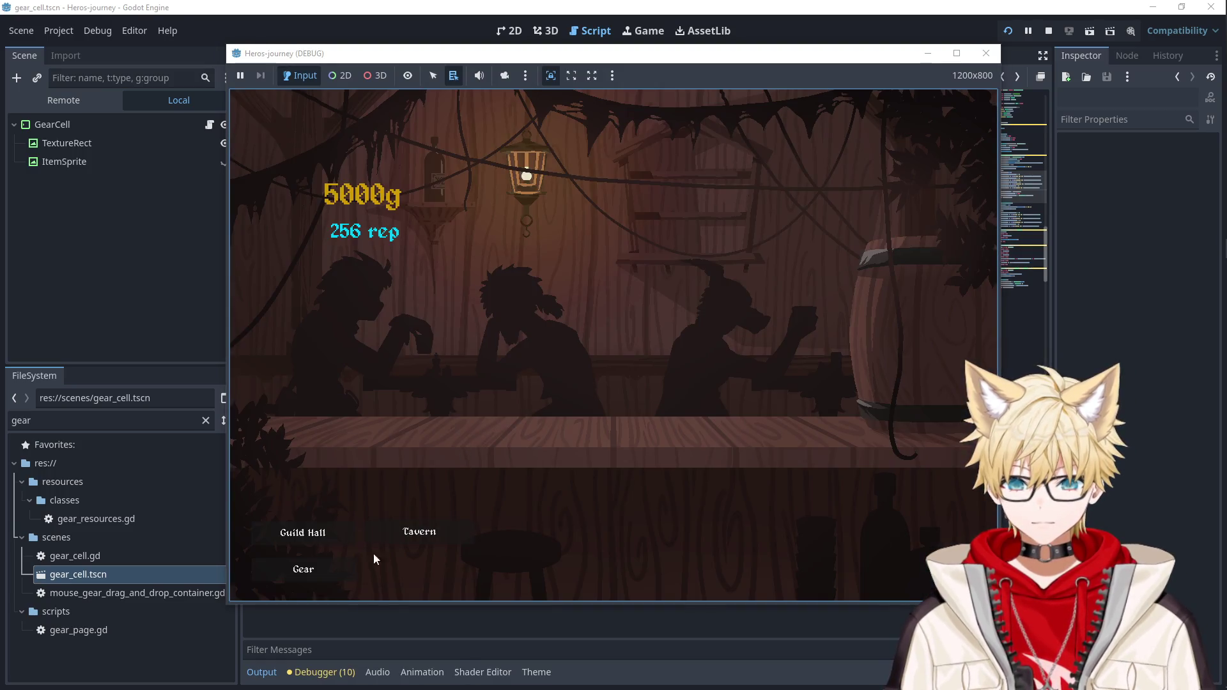
pyautogui.click(341, 569)
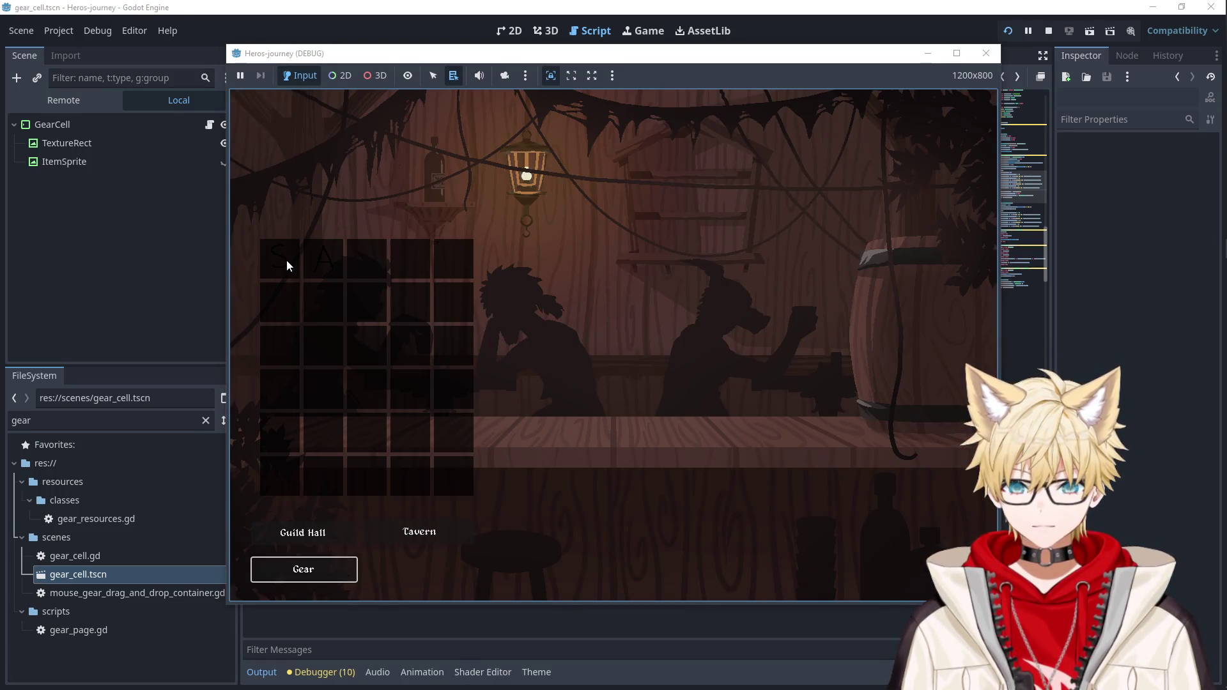
pyautogui.moveTo(287, 265)
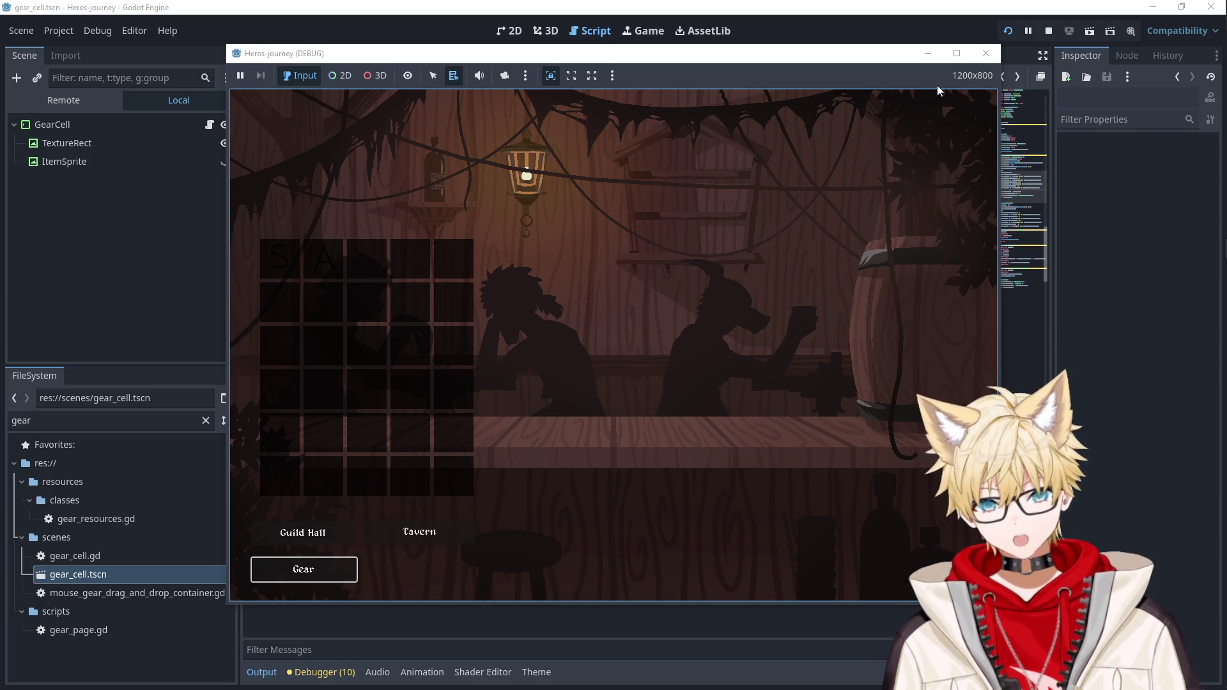
pyautogui.click(985, 53)
pyautogui.press('F5')
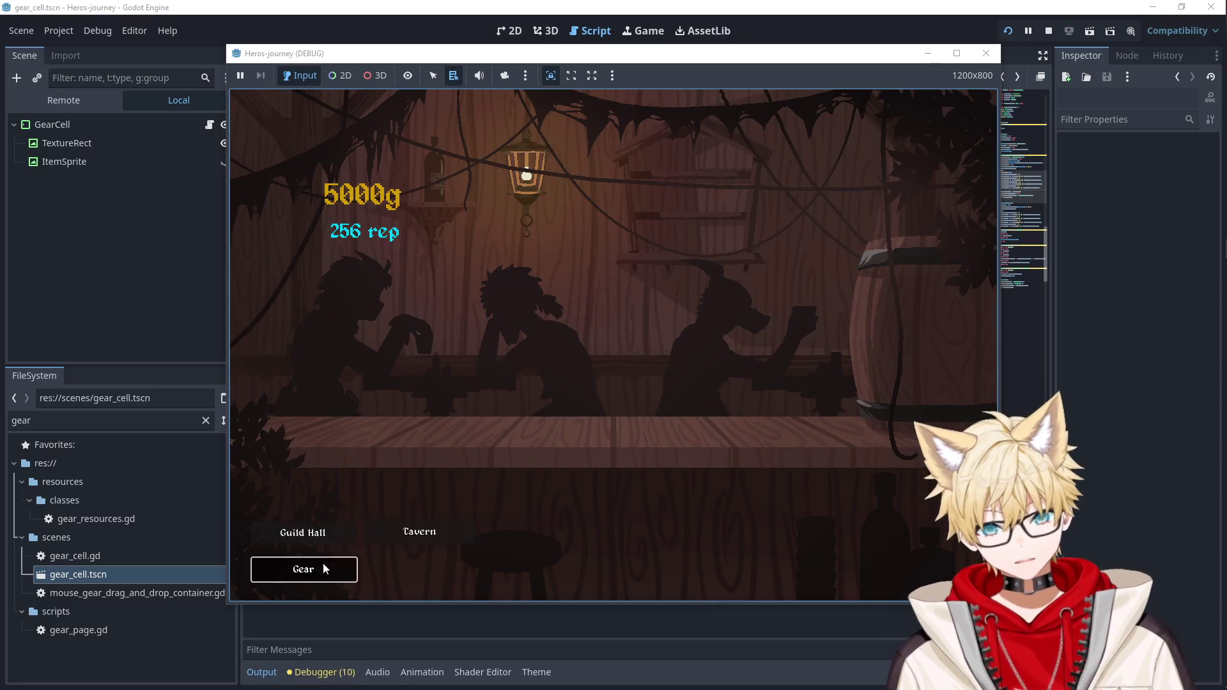
pyautogui.click(323, 562)
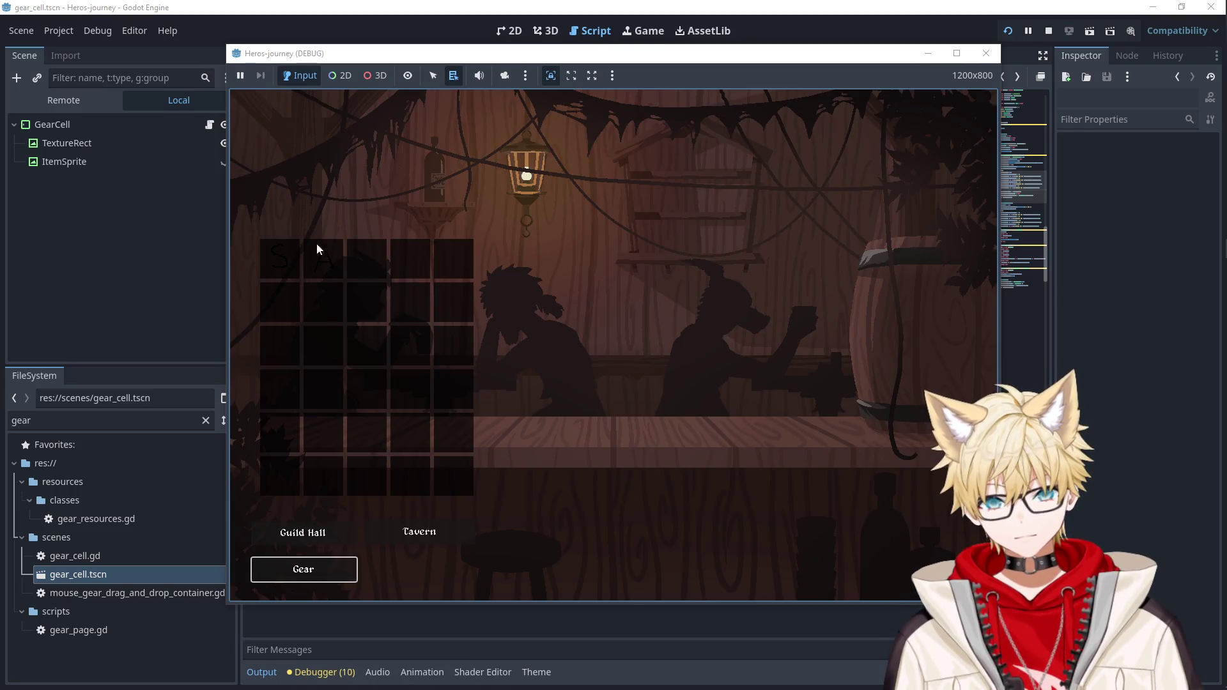
pyautogui.moveTo(321, 267)
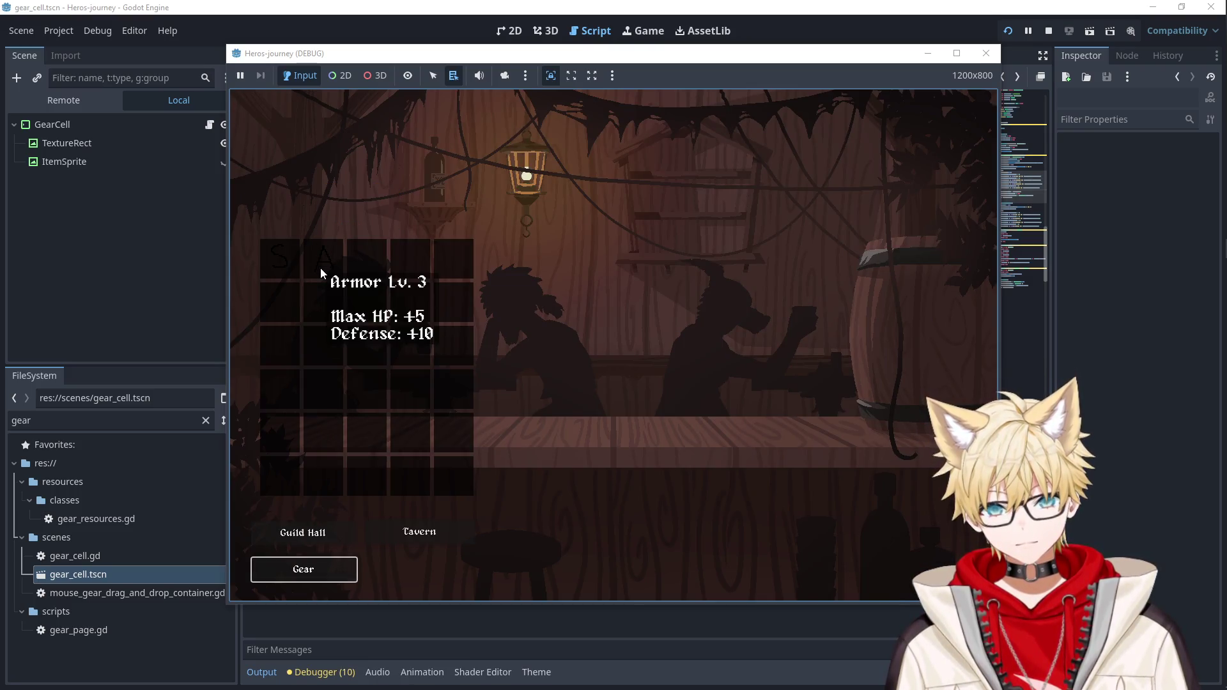
pyautogui.click(956, 53)
pyautogui.doubleClick(983, 9)
pyautogui.click(983, 46)
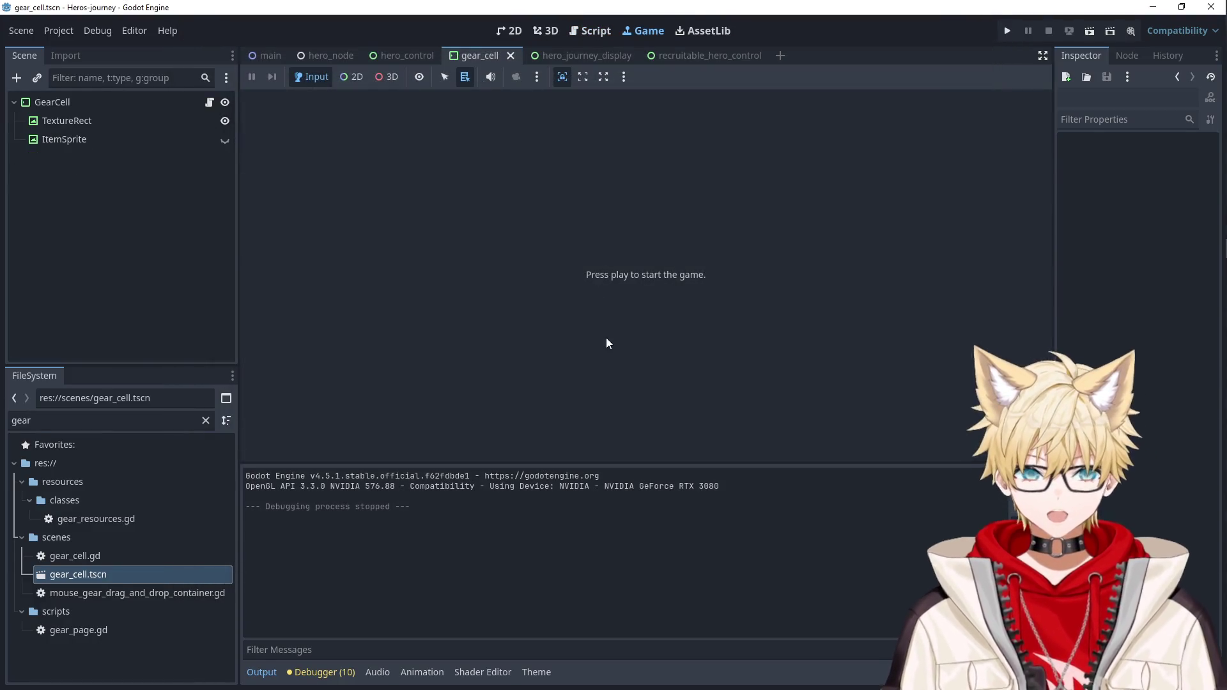
# - Open gear_cell.gd from the GearCell node and add a breakpoint on line 54
pyautogui.click(64, 139)
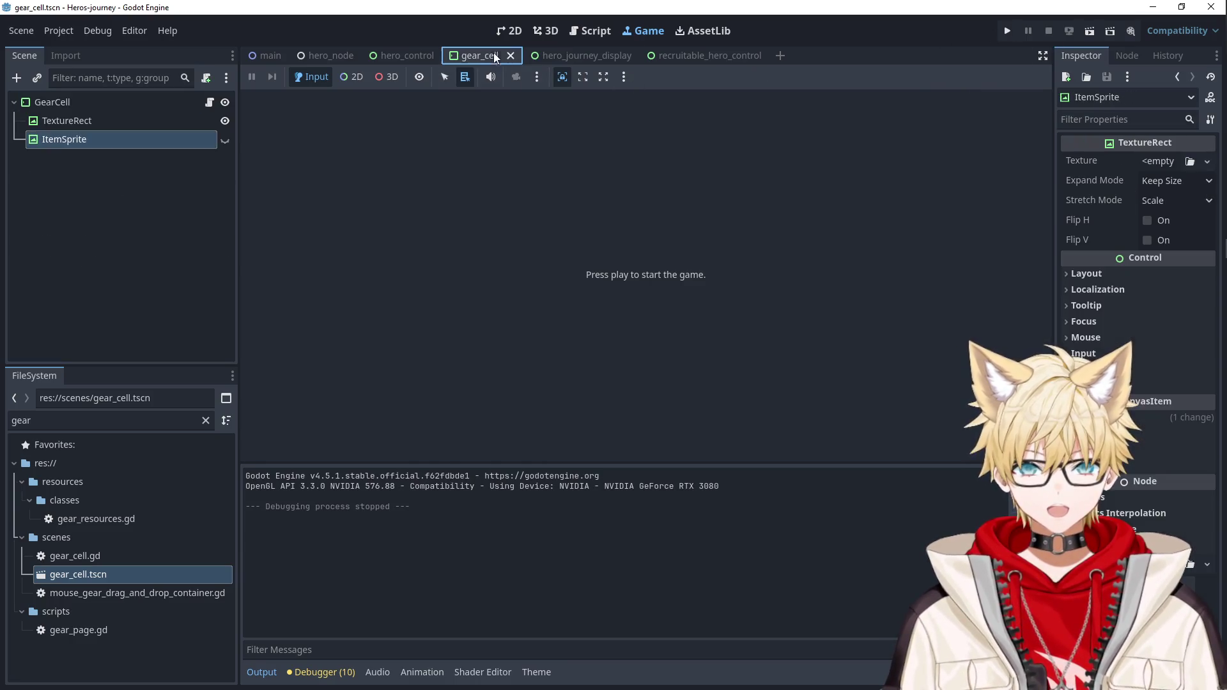
pyautogui.click(209, 102)
pyautogui.scroll(3, 571, 300)
pyautogui.scroll(-4, 571, 300)
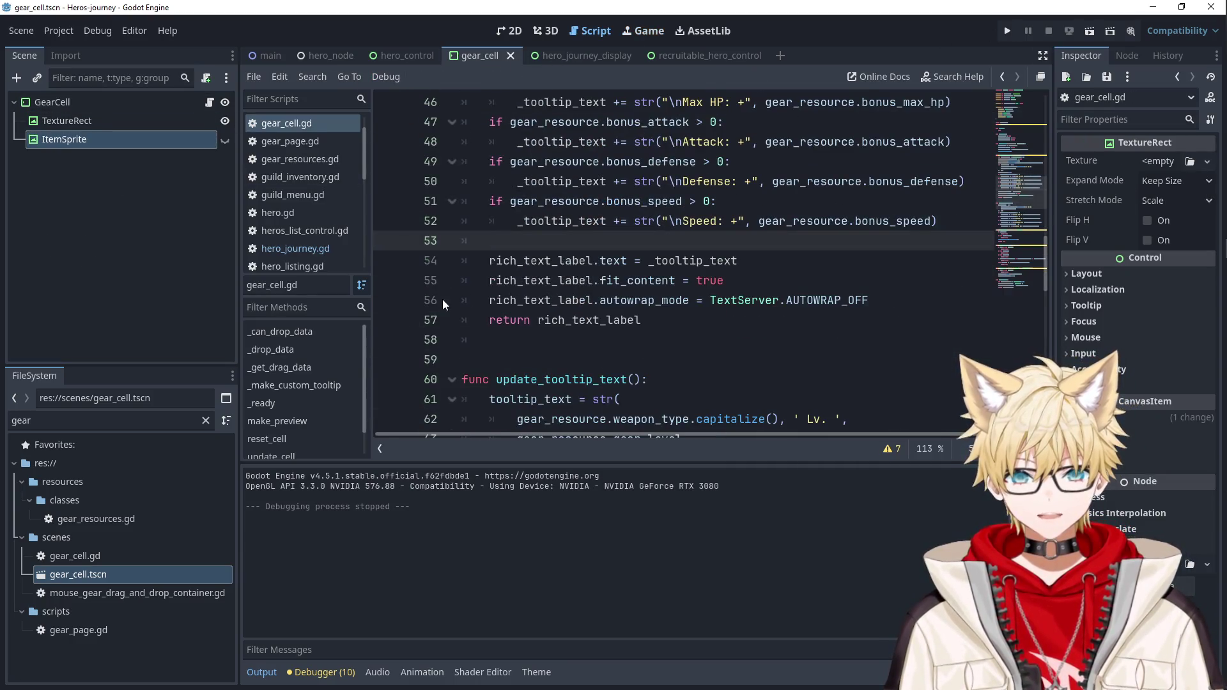
pyautogui.click(389, 259)
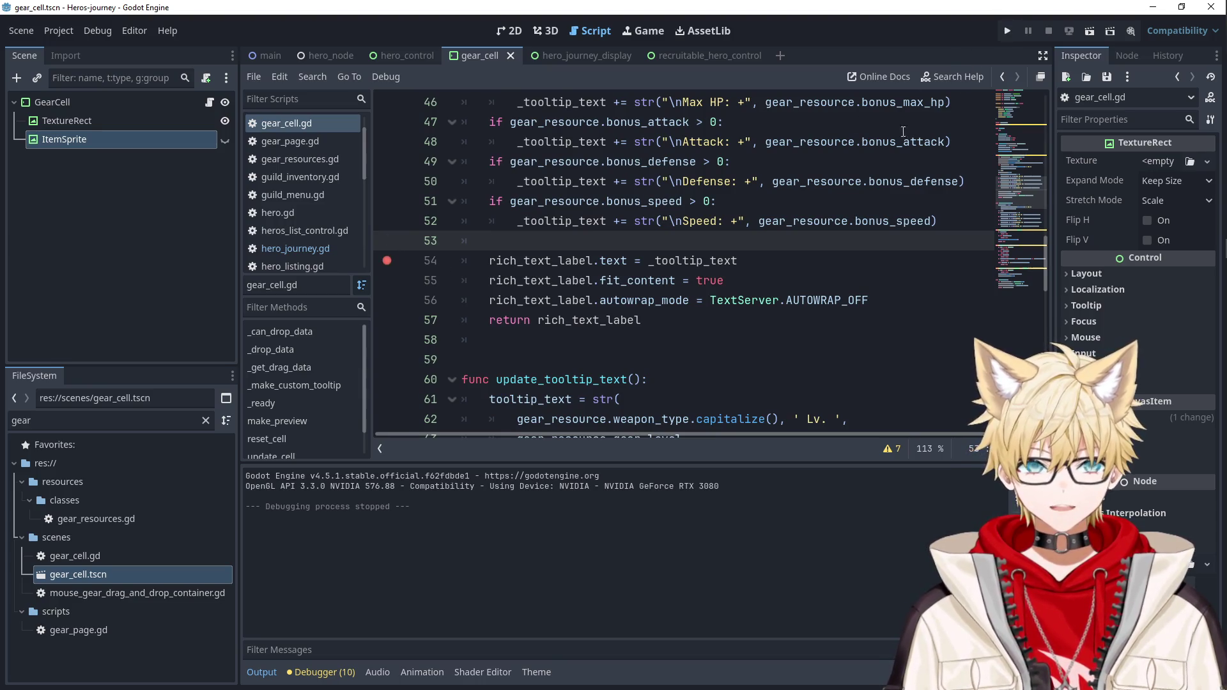
pyautogui.scroll(4, 701, 286)
pyautogui.scroll(1, 701, 285)
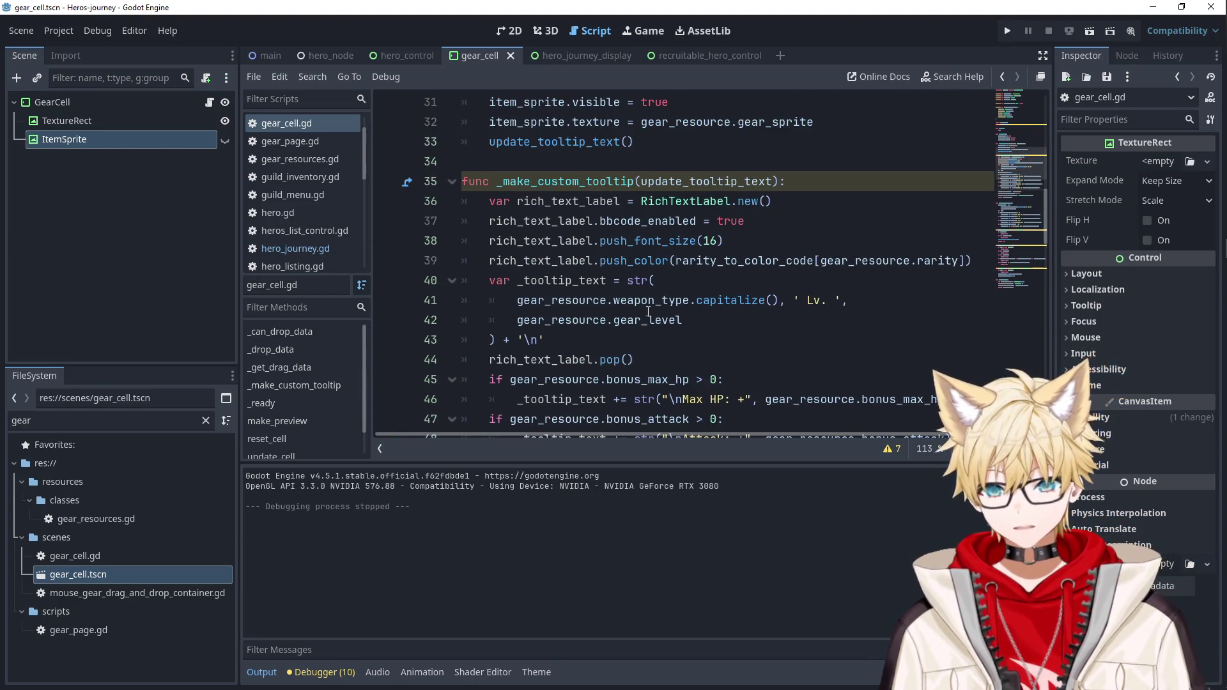
pyautogui.scroll(2, 648, 311)
pyautogui.scroll(-3, 648, 311)
pyautogui.scroll(1, 641, 259)
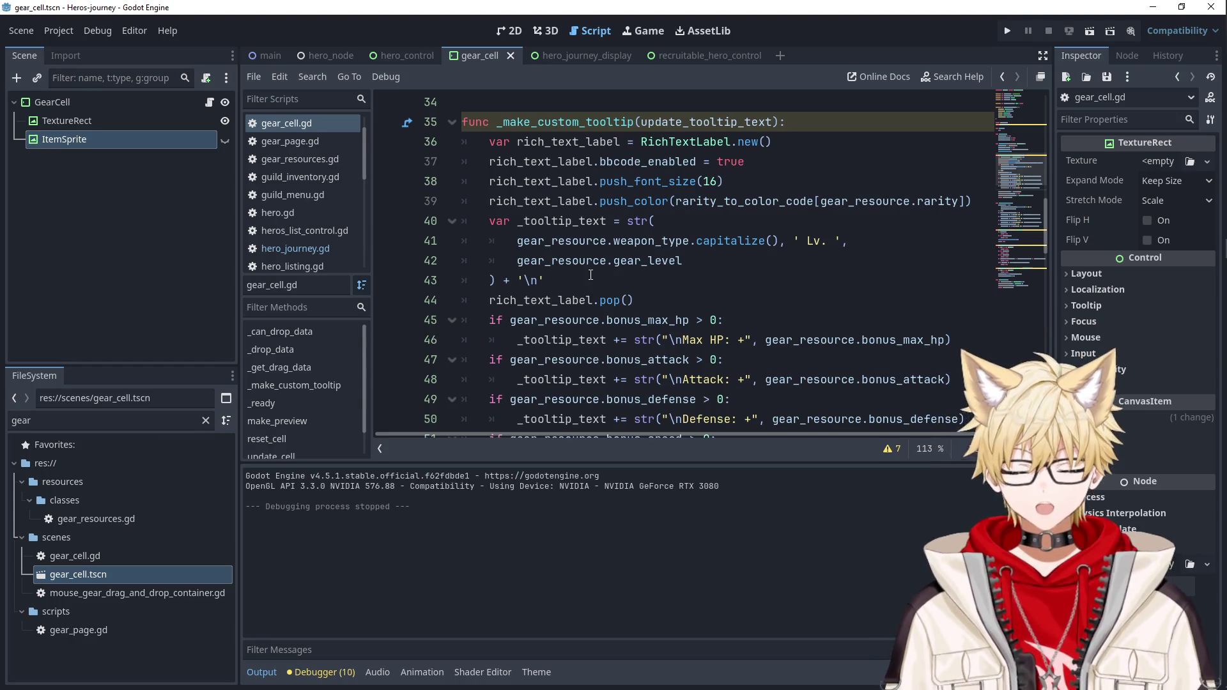
# - Change the line 40 _tooltip_text assignment to rich_text_label.text +=
pyautogui.doubleClick(566, 162)
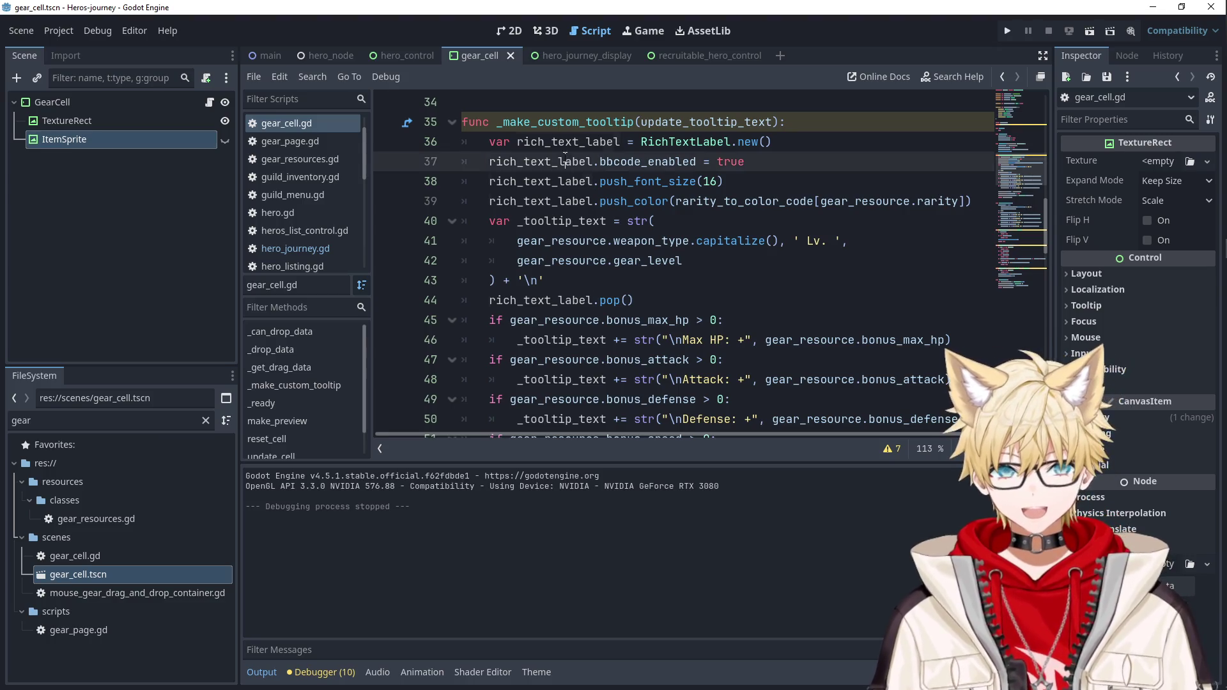
pyautogui.hotkey('ctrl', 'c')
pyautogui.moveTo(618, 219); pyautogui.dragTo(484, 220)
pyautogui.hotkey('ctrl', 'v')
pyautogui.write('.text +=')
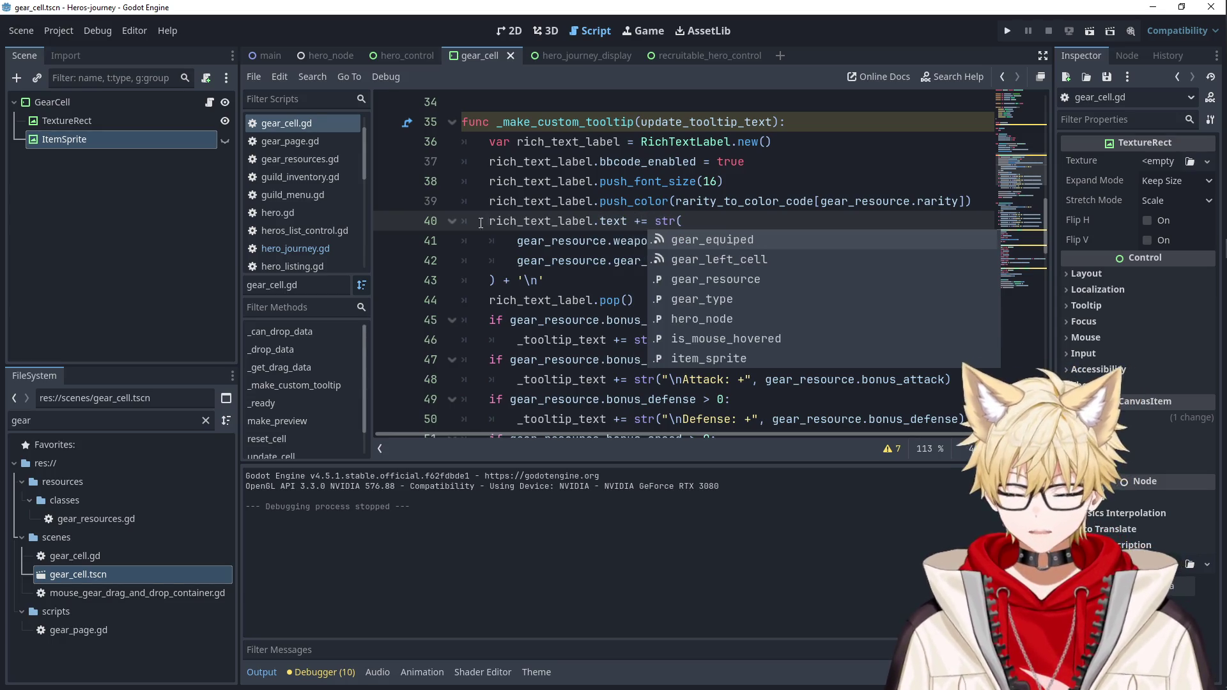
pyautogui.press('Escape')
pyautogui.moveTo(489, 220); pyautogui.dragTo(627, 220)
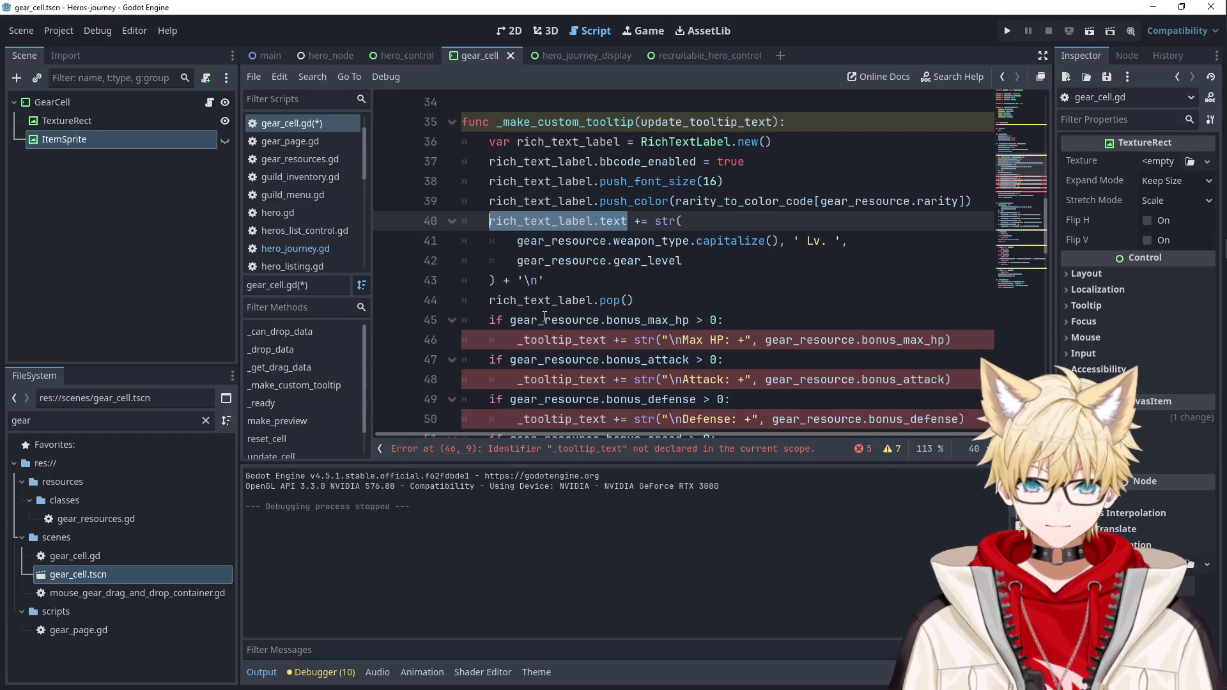
# - Replace _tooltip_text on lines 46, 48, 50 and 52 with rich_text_label.text and delete the leftover assignment line
pyautogui.scroll(-1, 544, 317)
pyautogui.doubleClick(608, 280)
pyautogui.hotkey('ctrl', 'v')
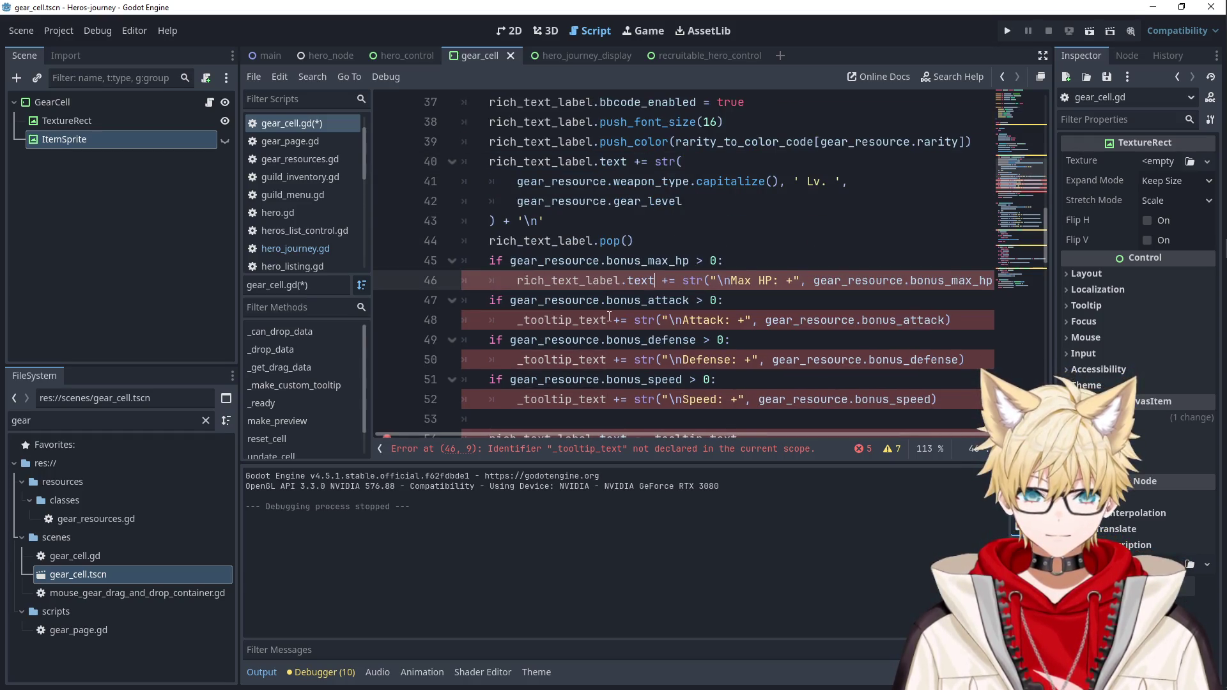
pyautogui.doubleClick(562, 319)
pyautogui.hotkey('ctrl', 'v')
pyautogui.doubleClick(562, 359)
pyautogui.hotkey('ctrl', 'v')
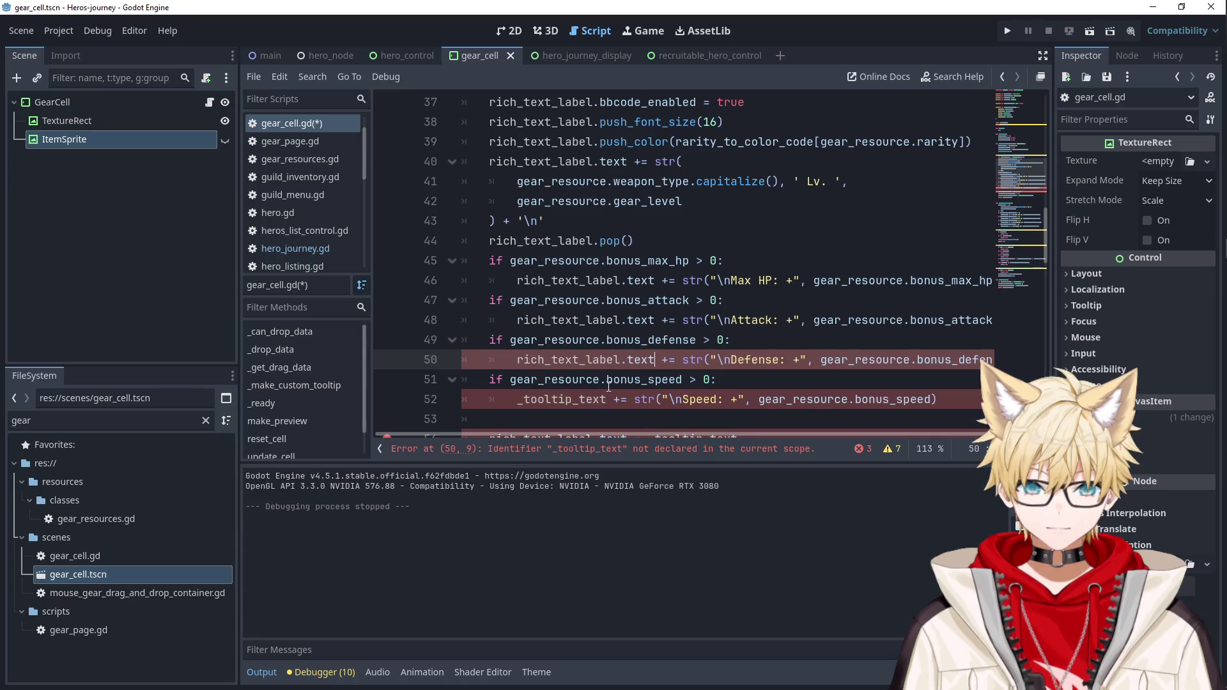
pyautogui.doubleClick(562, 399)
pyautogui.hotkey('ctrl', 'v')
pyautogui.scroll(-3, 562, 379)
pyautogui.tripleClick(775, 259)
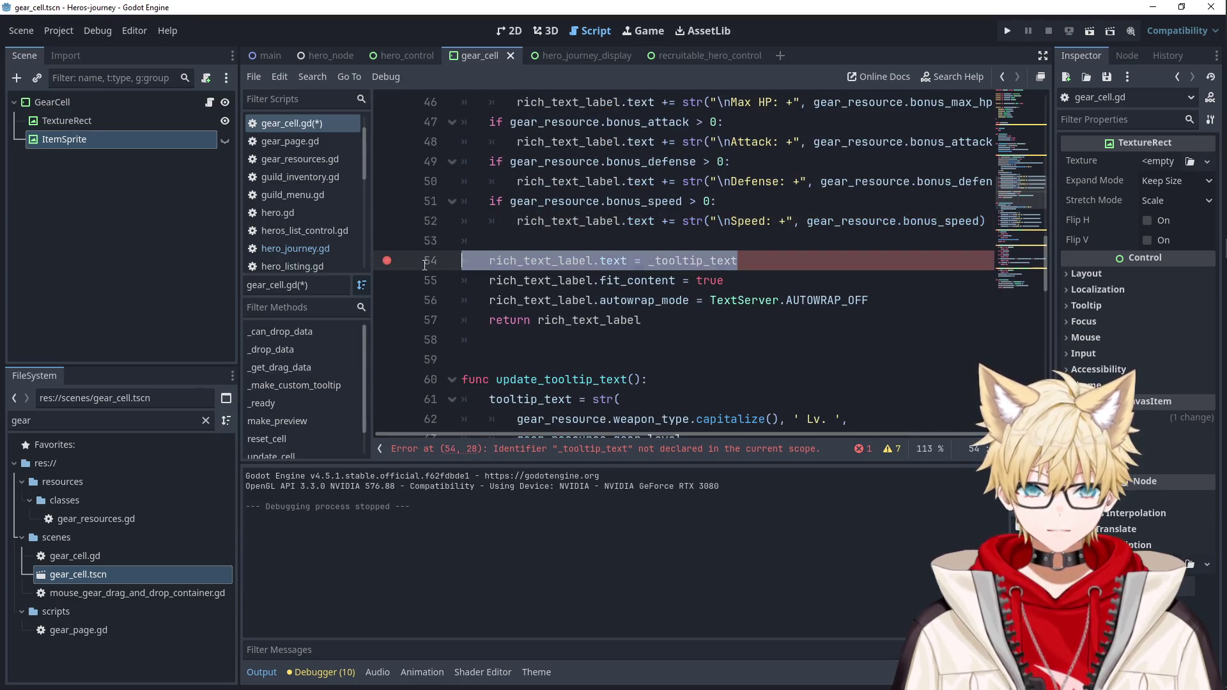
pyautogui.press('BackSpace')
pyautogui.scroll(4, 642, 271)
# - Run the project, check the Gear grid tooltip, and close the game
pyautogui.click(1007, 31)
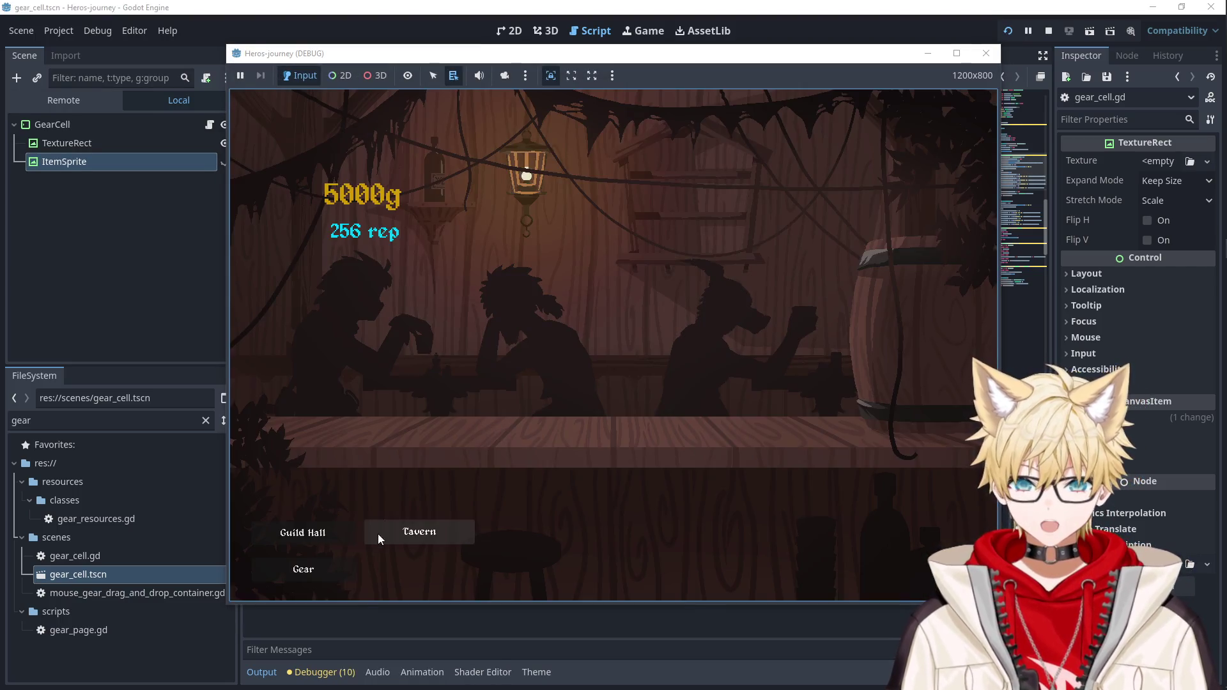
pyautogui.click(304, 568)
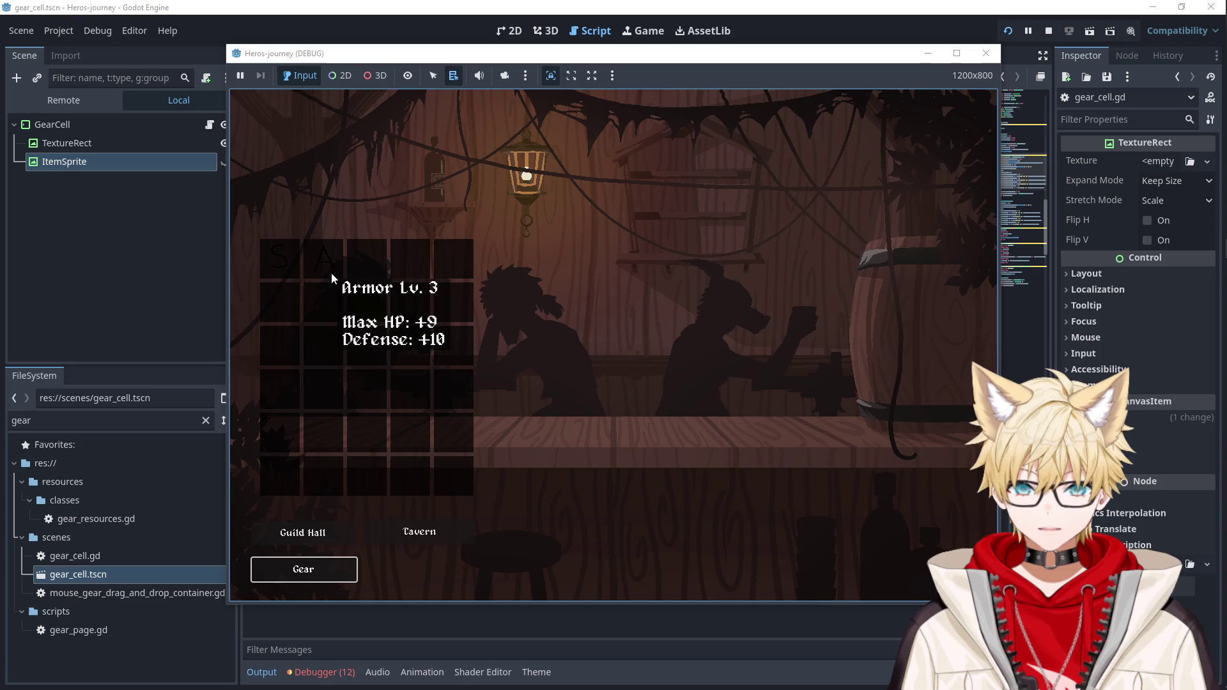
pyautogui.click(986, 53)
# - Set a breakpoint on the pop() line 44 and rerun, hovering a gear cell to hit it
pyautogui.click(683, 299)
pyautogui.scroll(1, 683, 294)
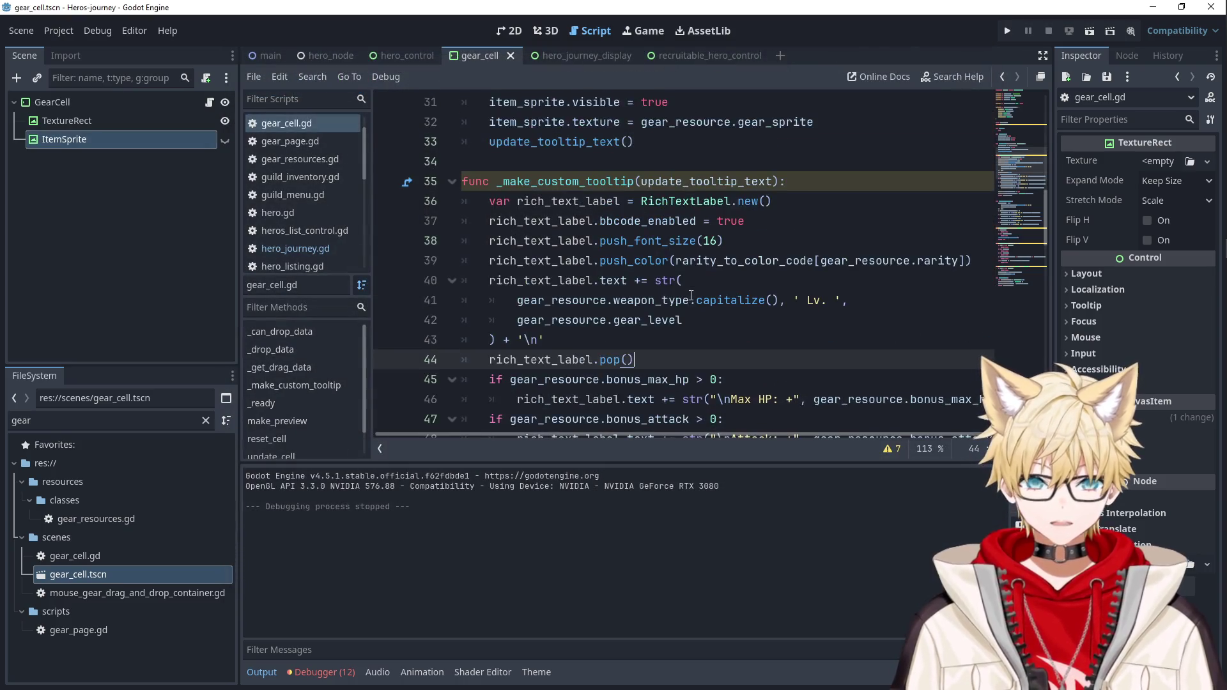
pyautogui.scroll(-2, 684, 294)
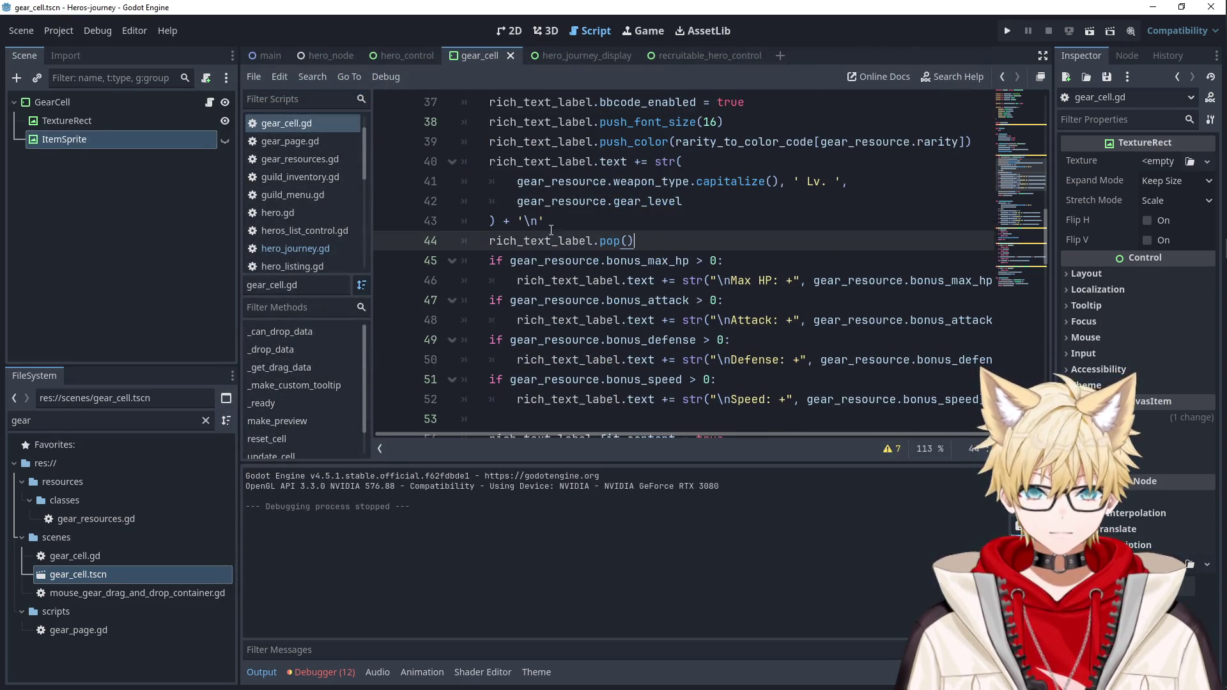
pyautogui.click(608, 223)
pyautogui.scroll(1, 601, 239)
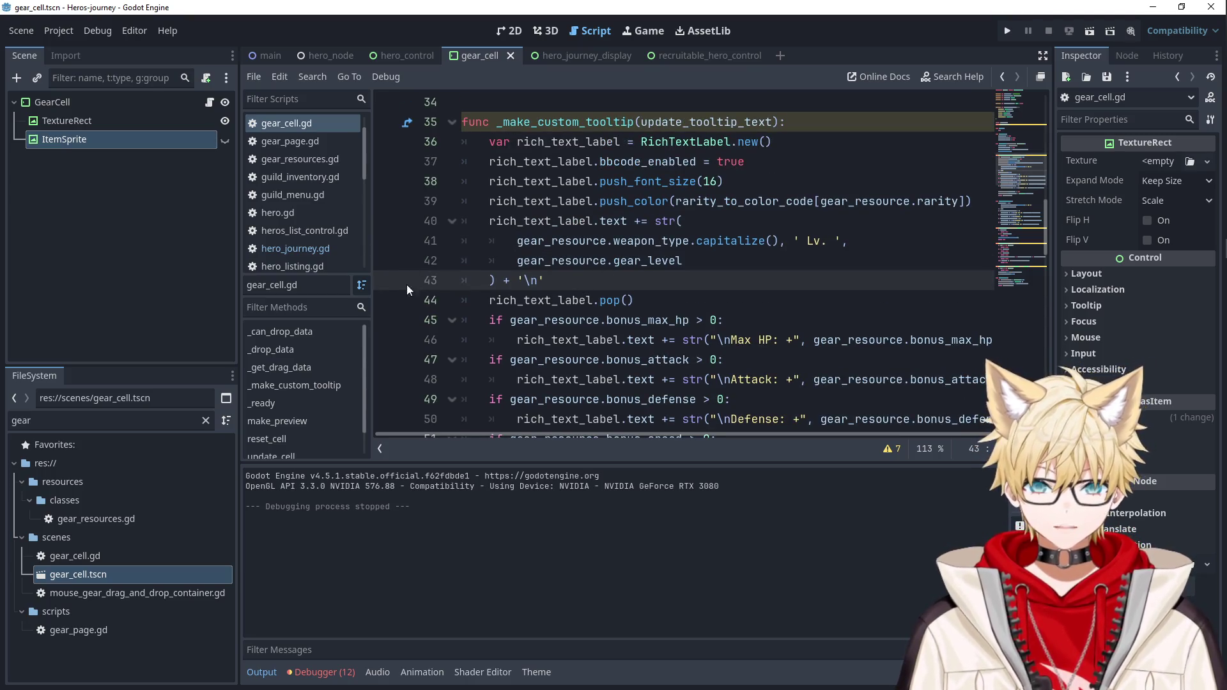
pyautogui.click(387, 300)
pyautogui.press('F5')
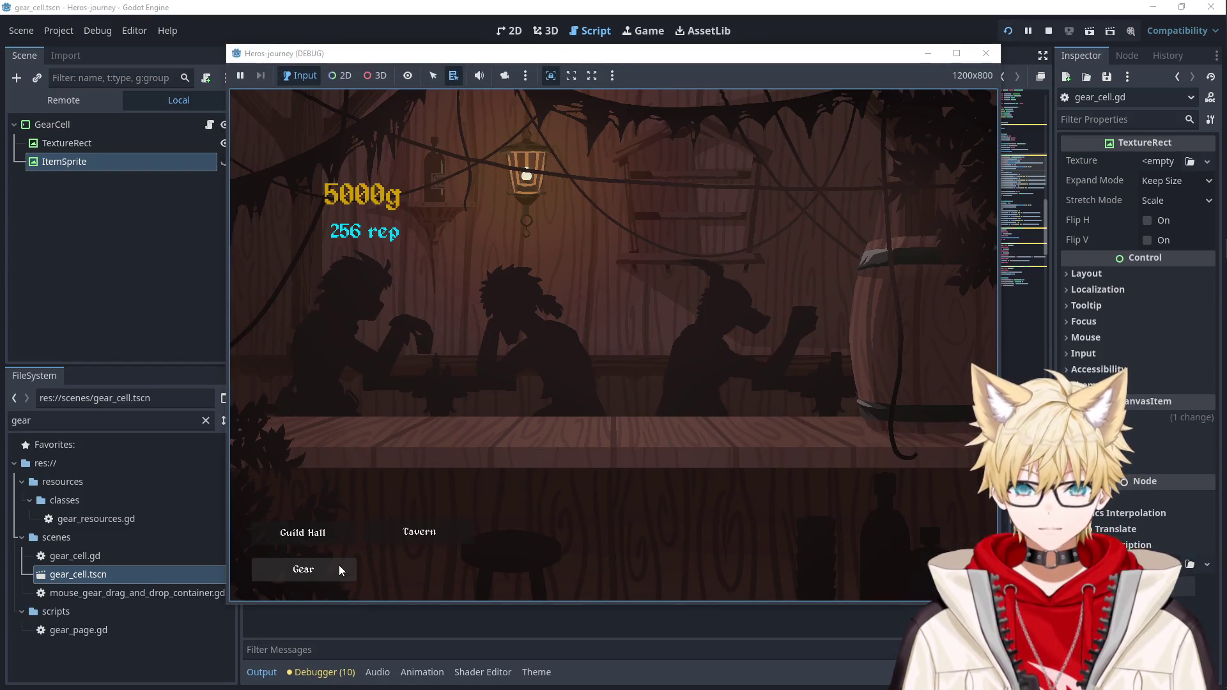
pyautogui.click(339, 569)
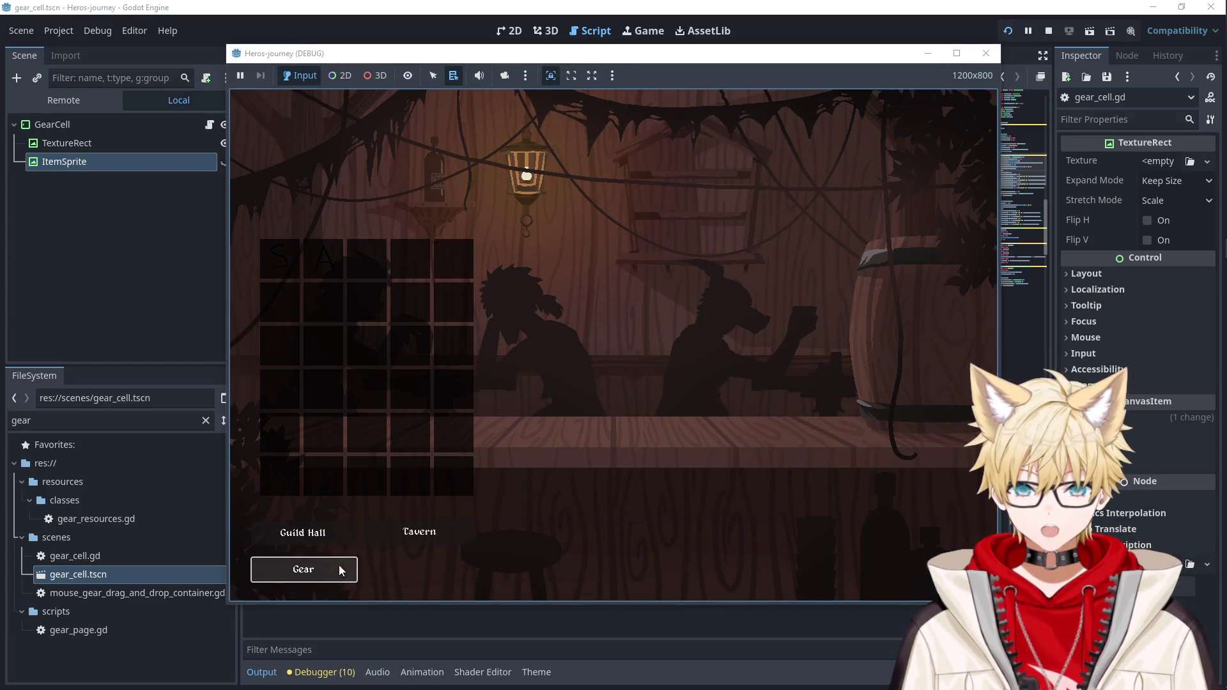
pyautogui.moveTo(275, 257)
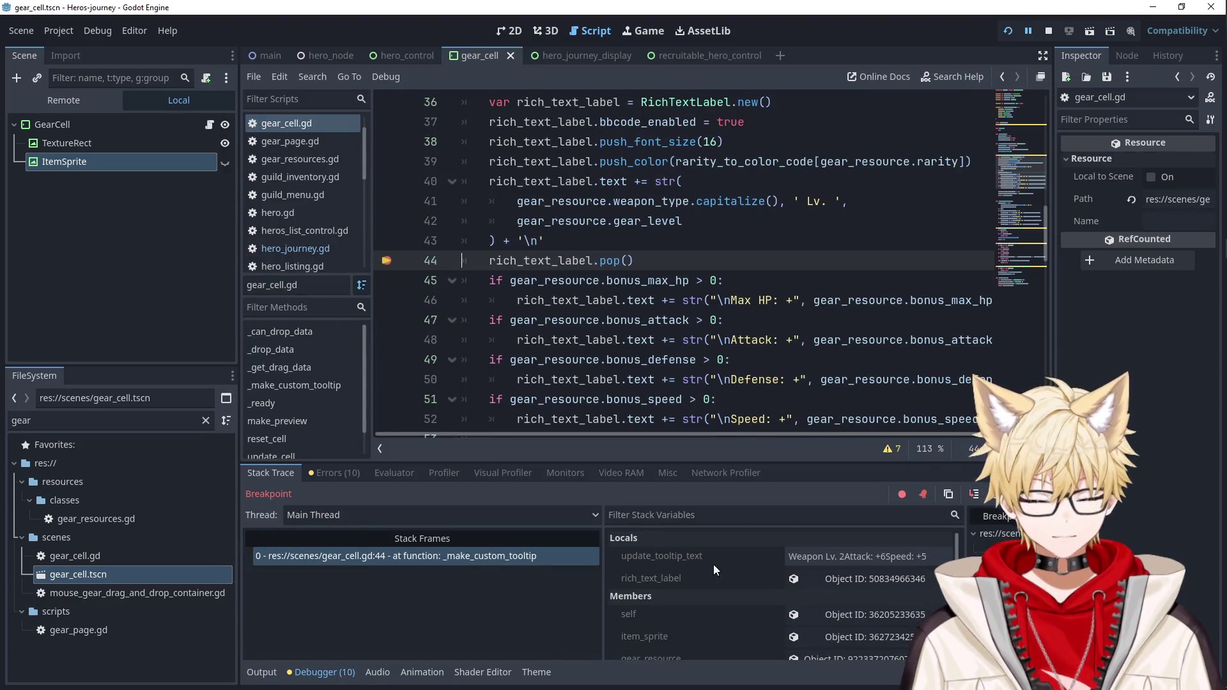
# - Inspect update_tooltip_text and rich_text_label's remote properties, then select line 38's push_font_size call
pyautogui.click(821, 558)
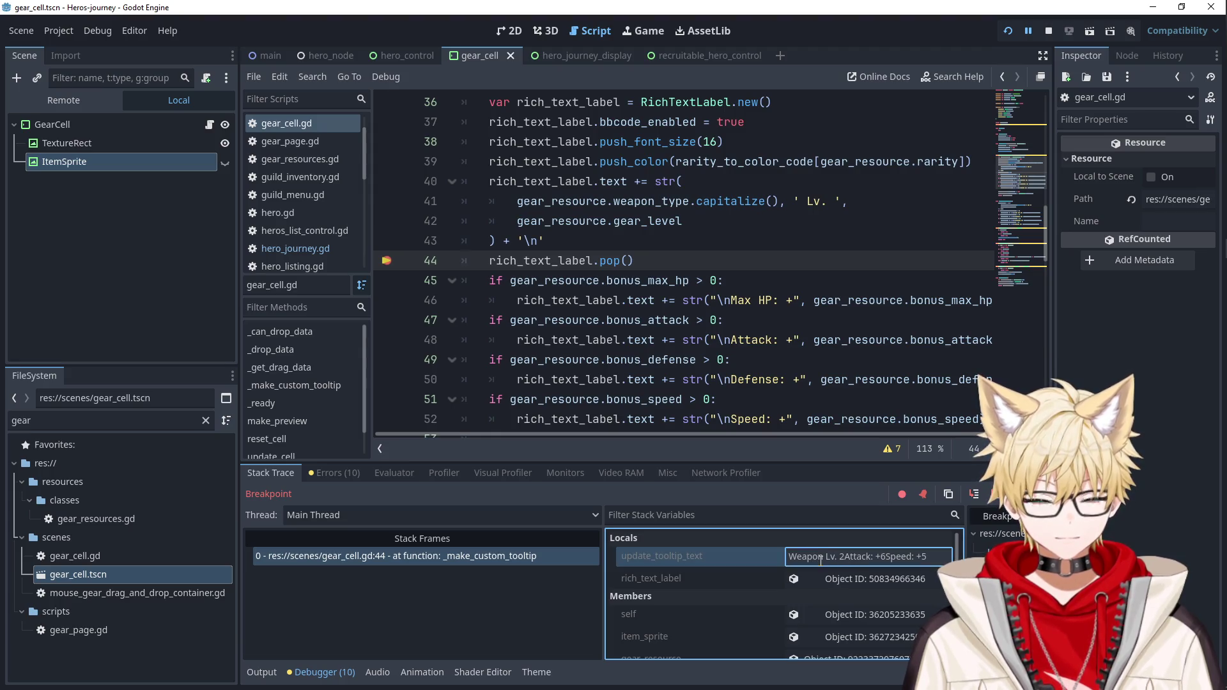
pyautogui.scroll(2, 654, 382)
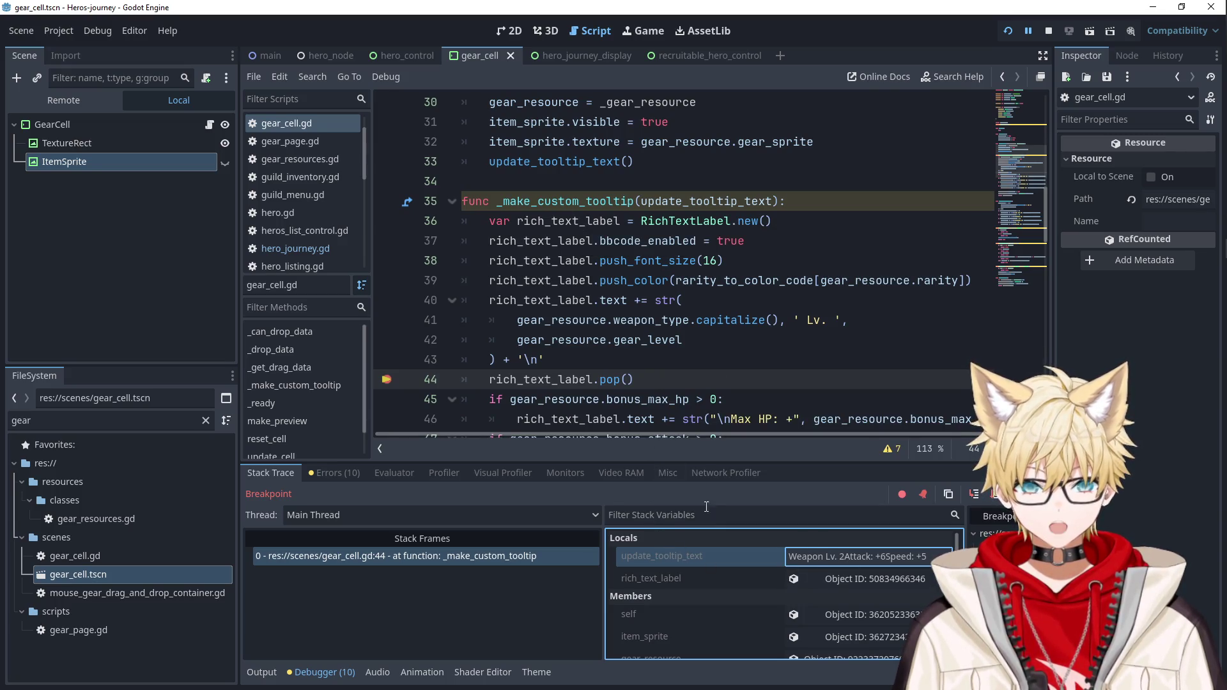
pyautogui.click(872, 580)
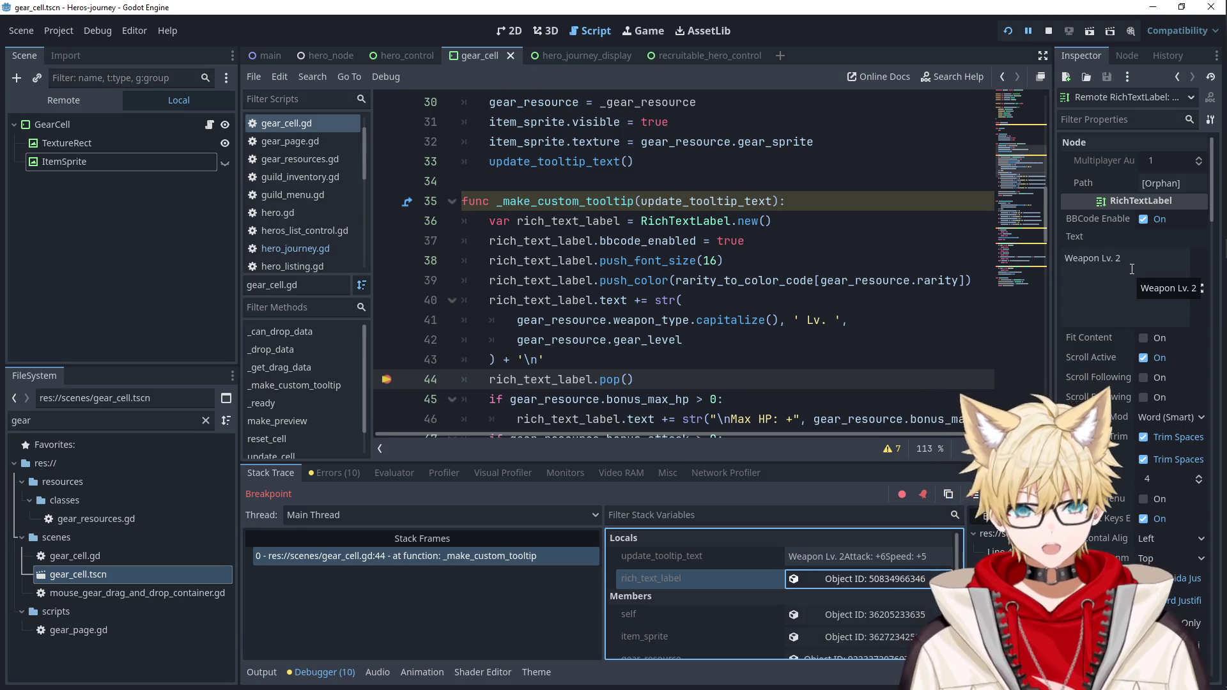
pyautogui.moveTo(723, 260); pyautogui.dragTo(589, 259)
# - Turn line 38 into a string append and replace line 39's push_color with str("[color="
pyautogui.write('= [')
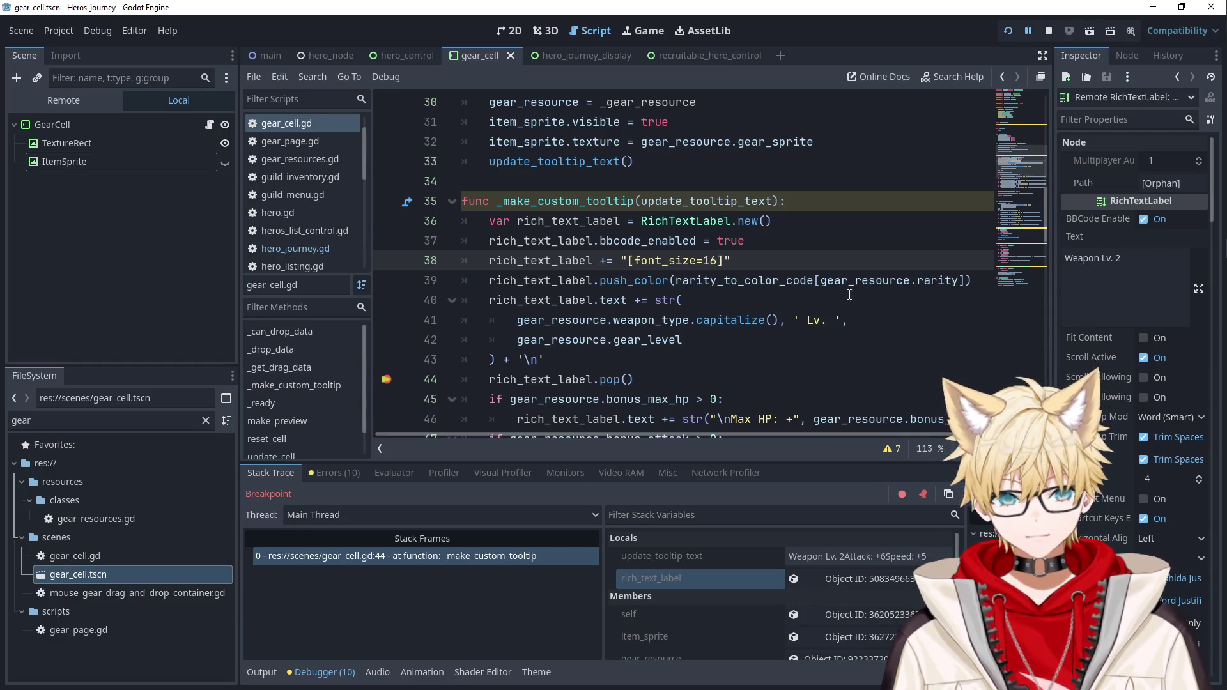
pyautogui.moveTo(972, 280); pyautogui.dragTo(600, 279)
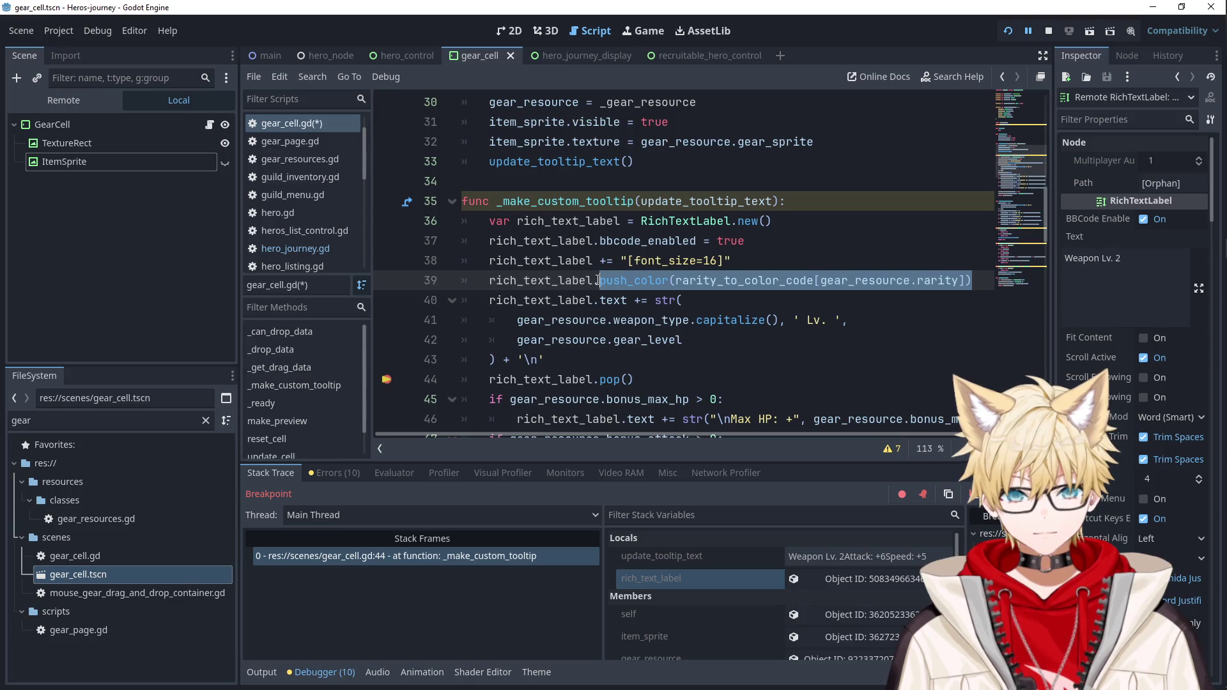
pyautogui.press('BackSpace')
pyautogui.write('= "[color=')
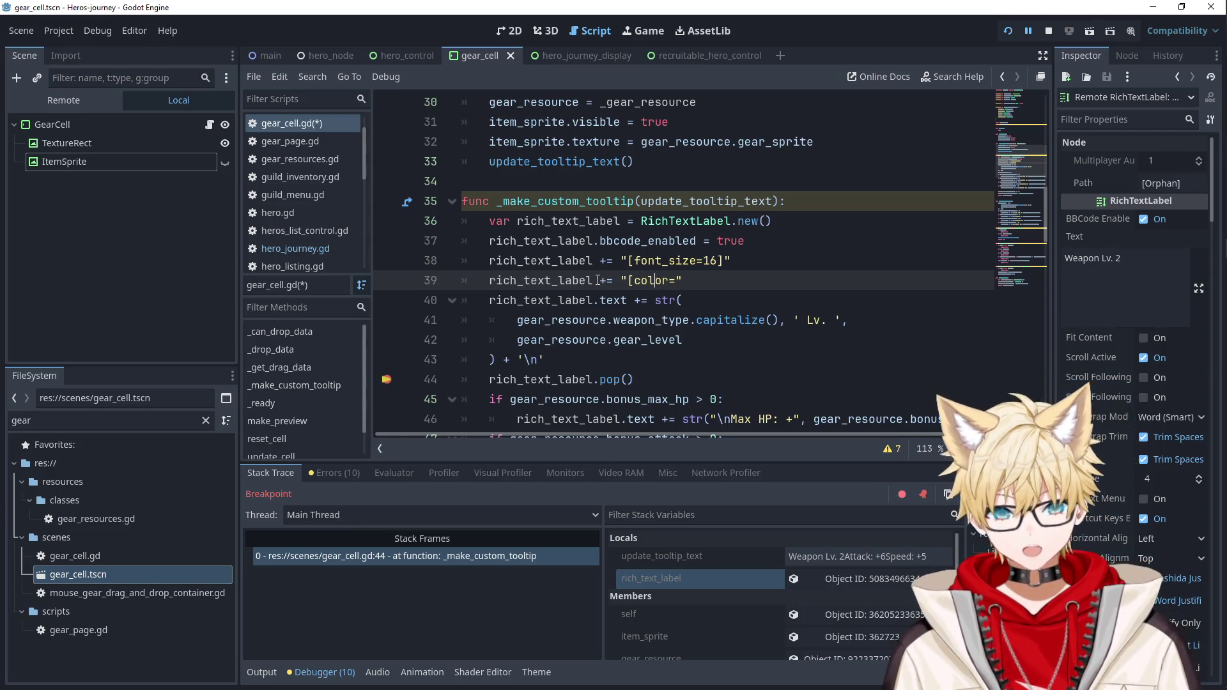
pyautogui.write('str(')
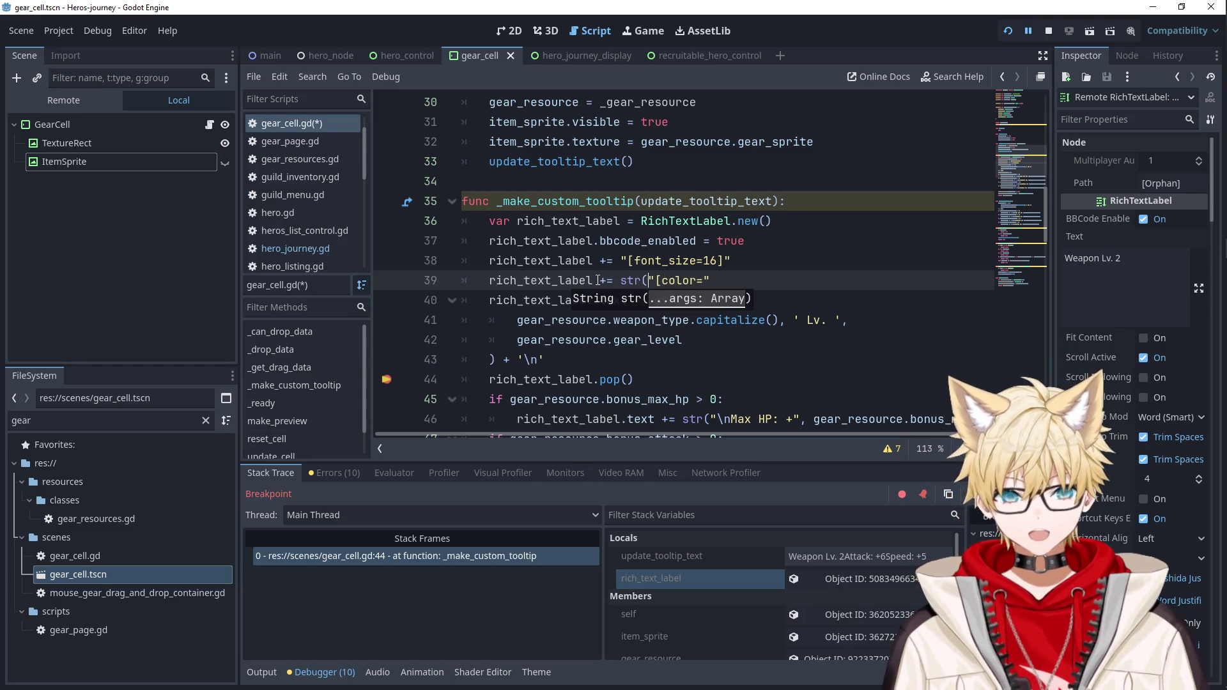
pyautogui.press('Right')
pyautogui.press('Right')
pyautogui.press('Right')
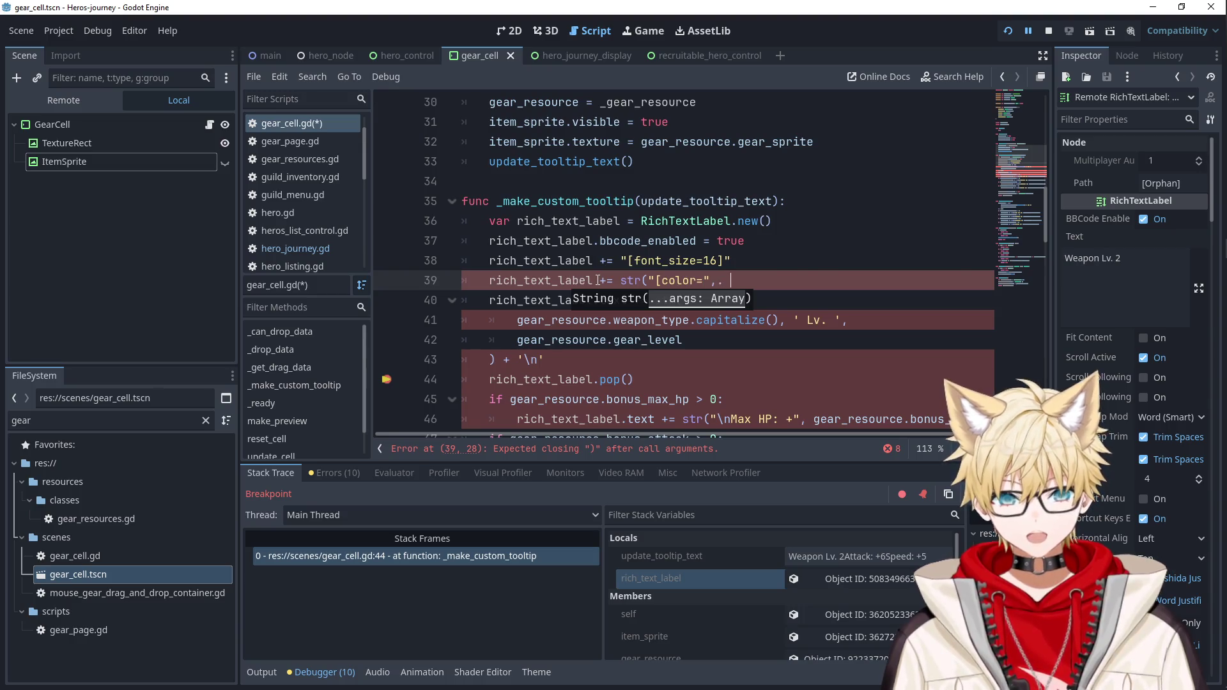
pyautogui.press('BackSpace')
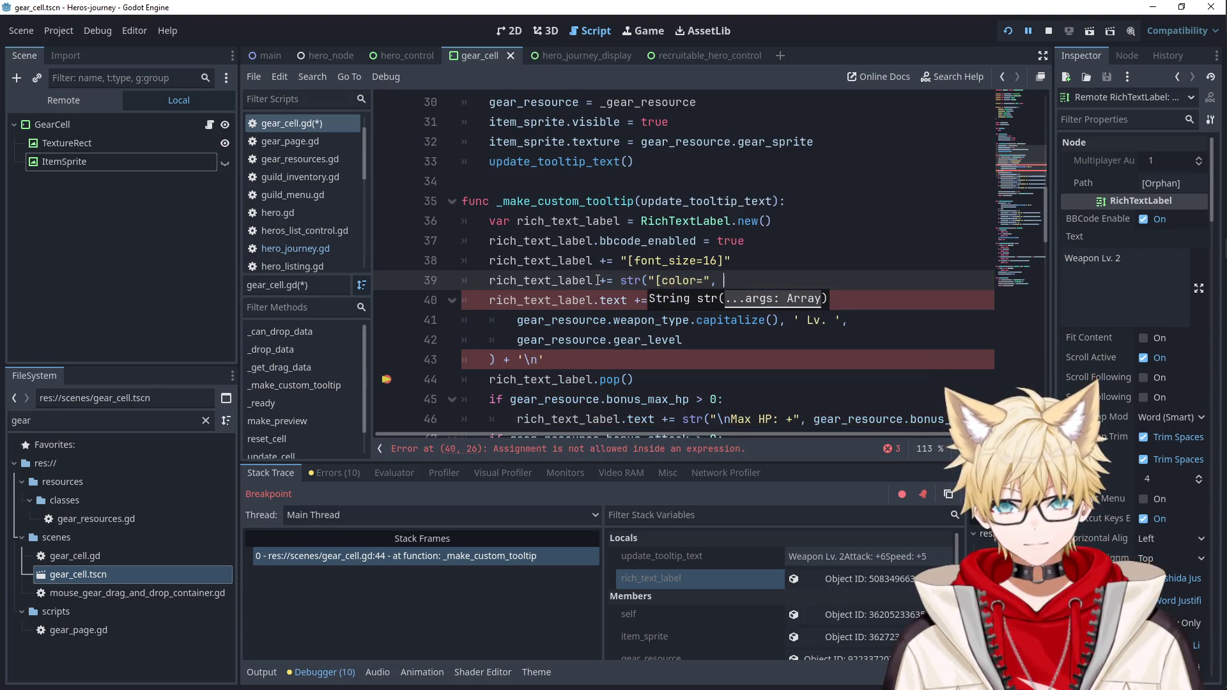
# - Complete the colour lookup on line 39 as rarity_to_color_code[gear_resource.rarity].to
pyautogui.write('rar')
pyautogui.press('Return')
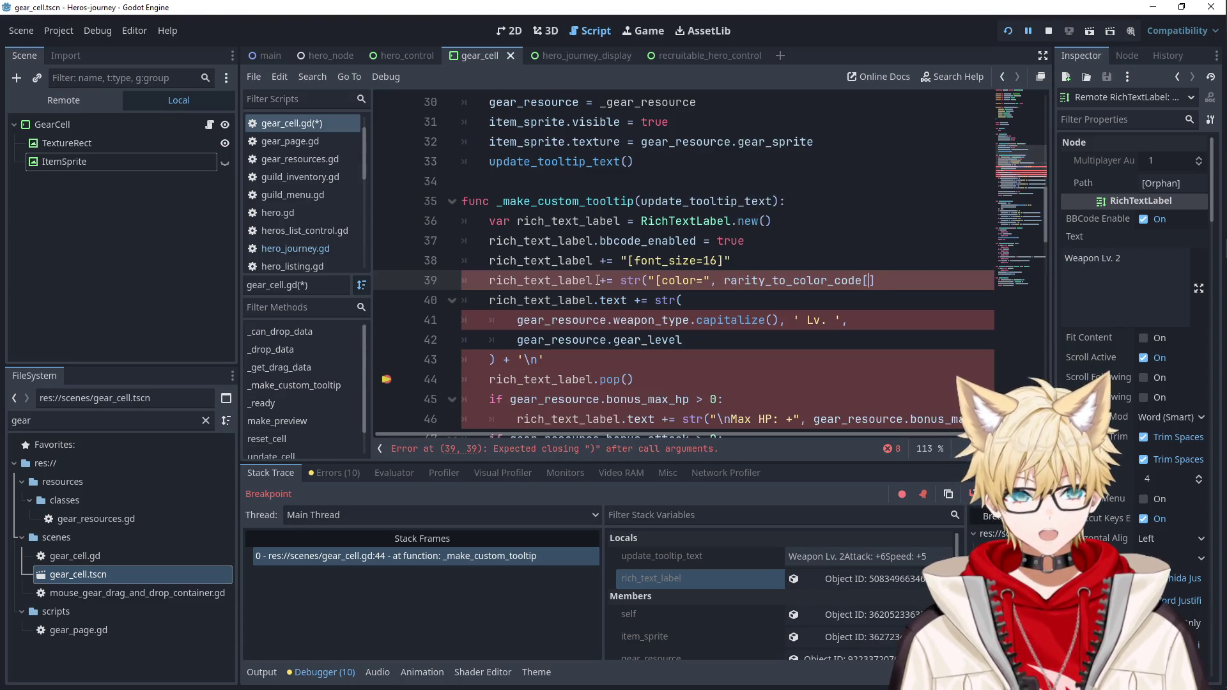
pyautogui.write('ar')
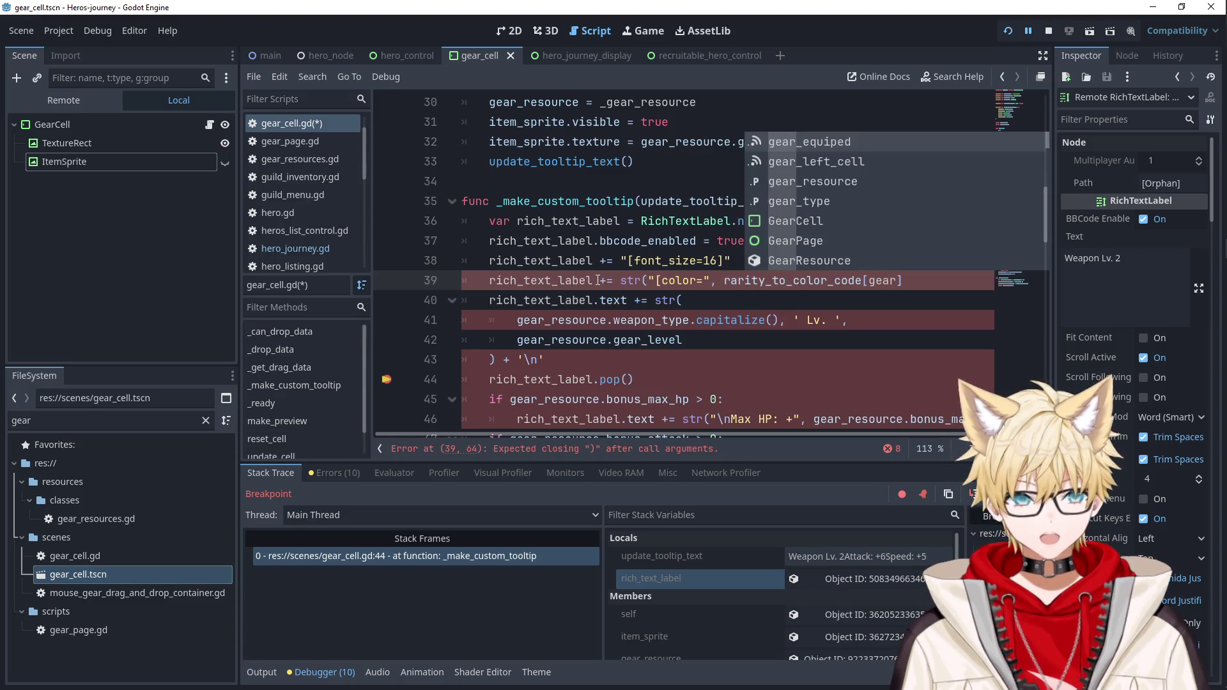
pyautogui.press('Down')
pyautogui.press('Down')
pyautogui.press('Return')
pyautogui.write('ar')
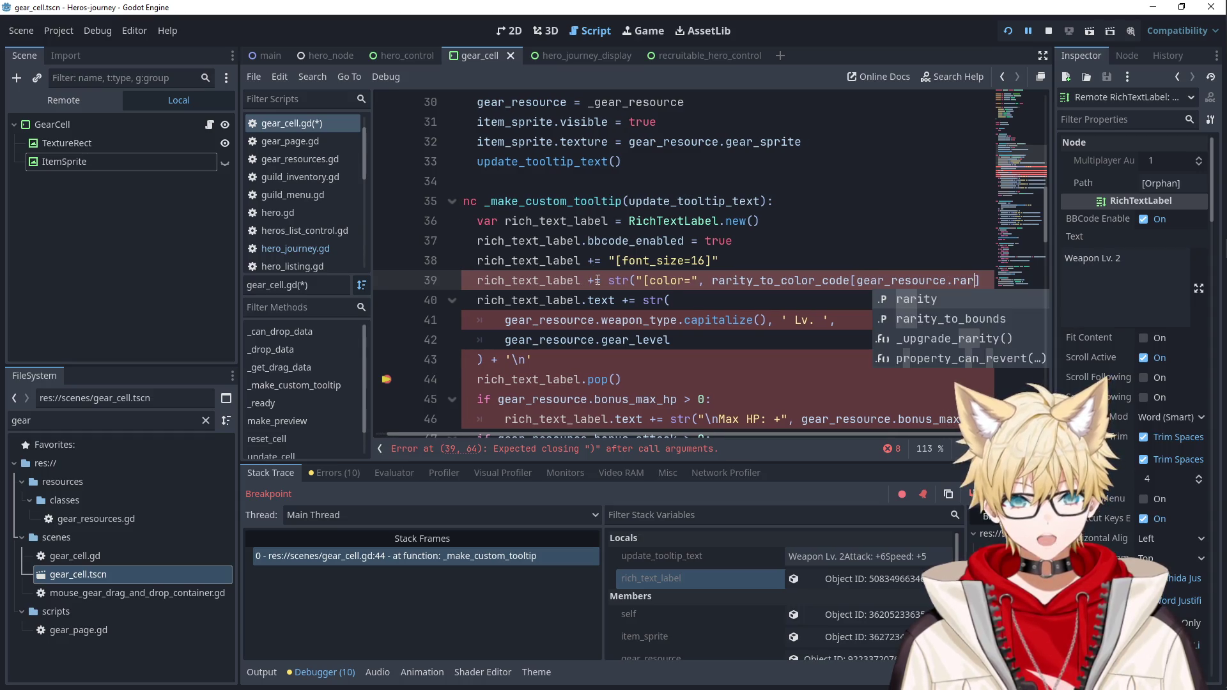
pyautogui.press('Return')
pyautogui.scroll(-1, 780, 588)
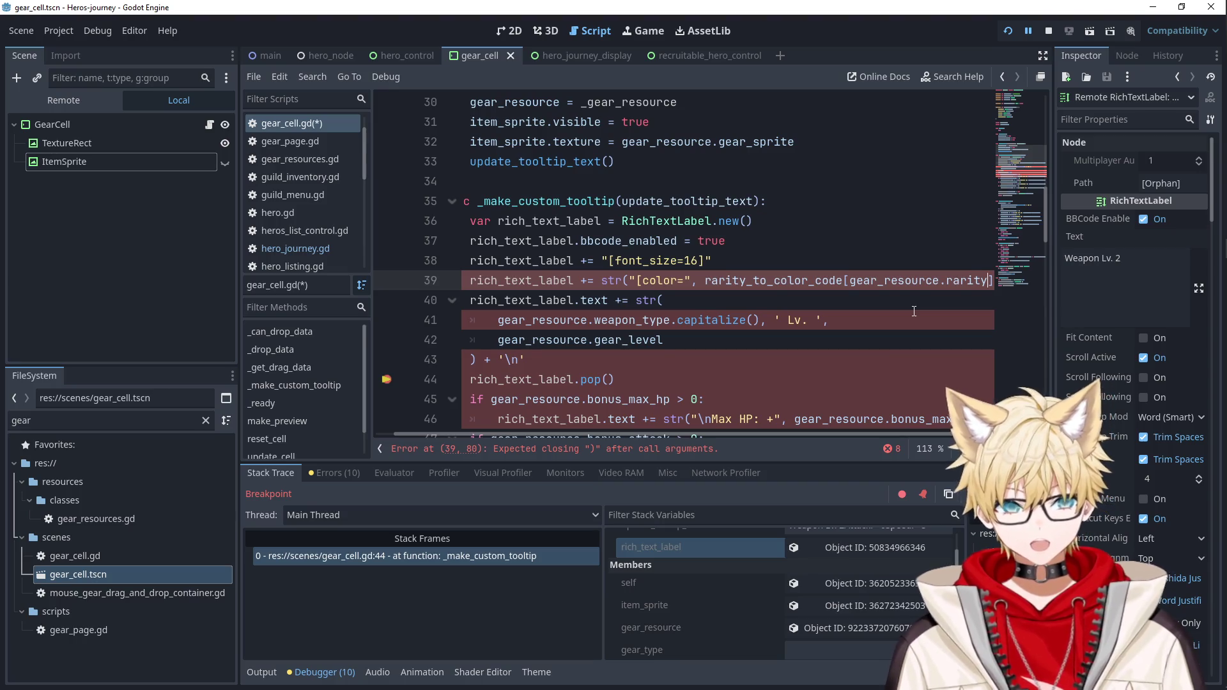
pyautogui.write('to')
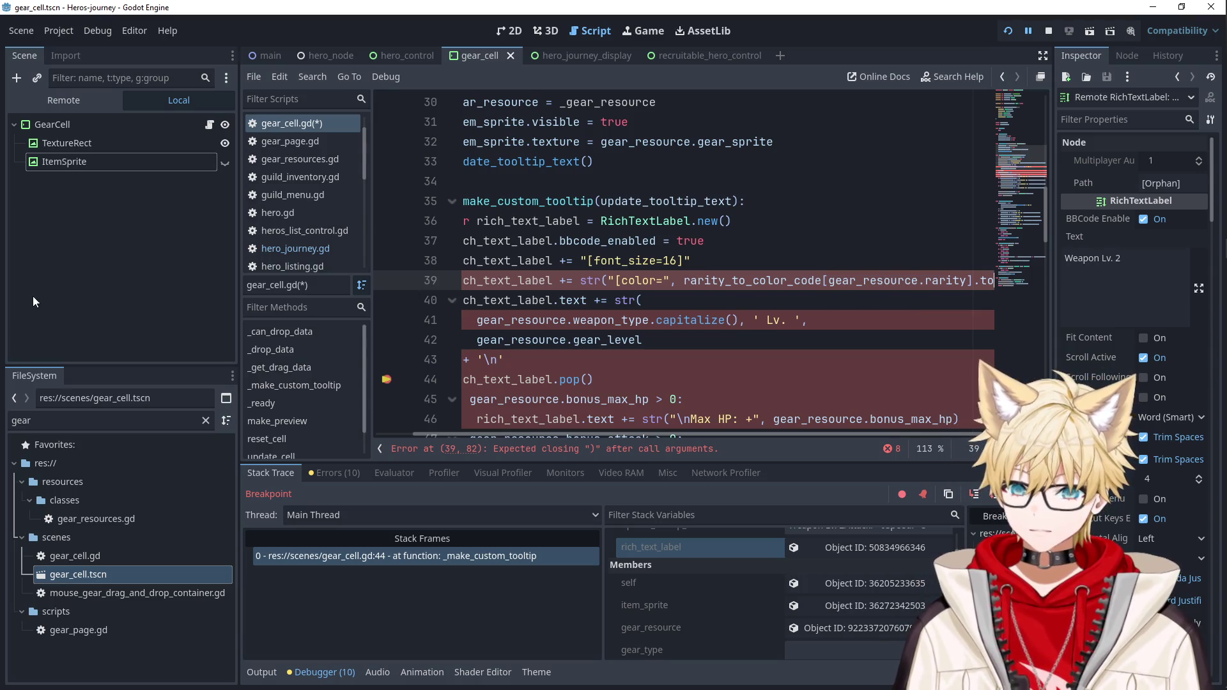
pyautogui.scroll(9, 493, 315)
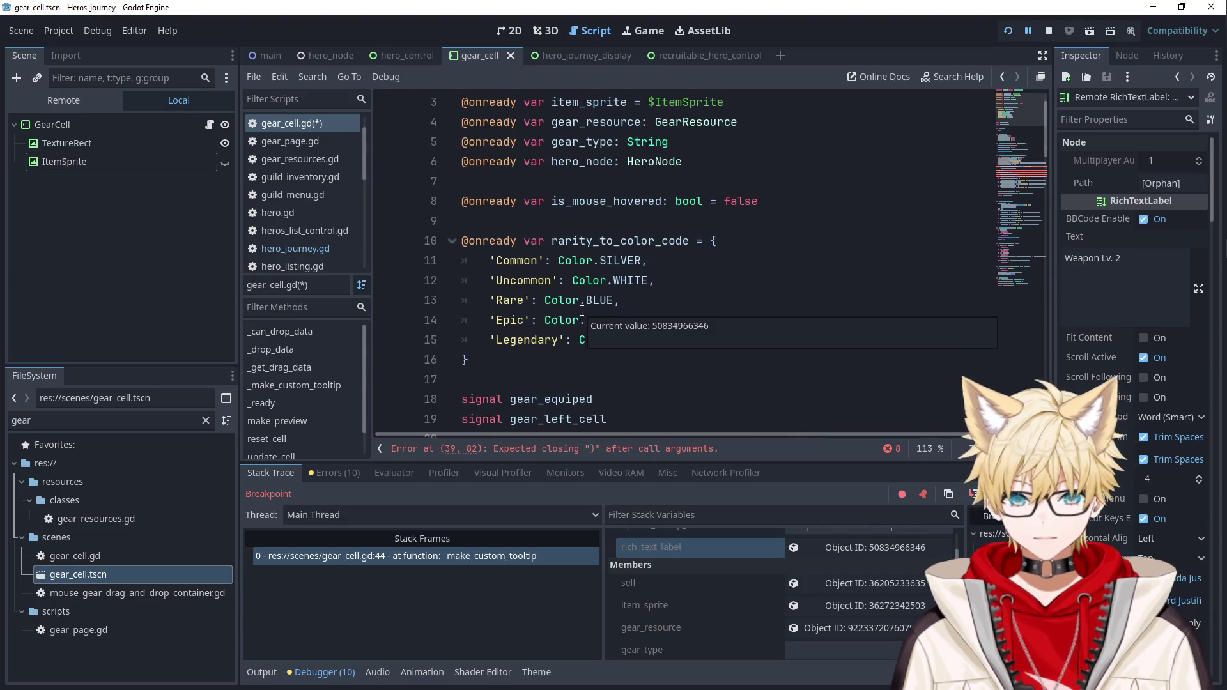
pyautogui.moveTo(1133, 272); pyautogui.dragTo(1059, 262)
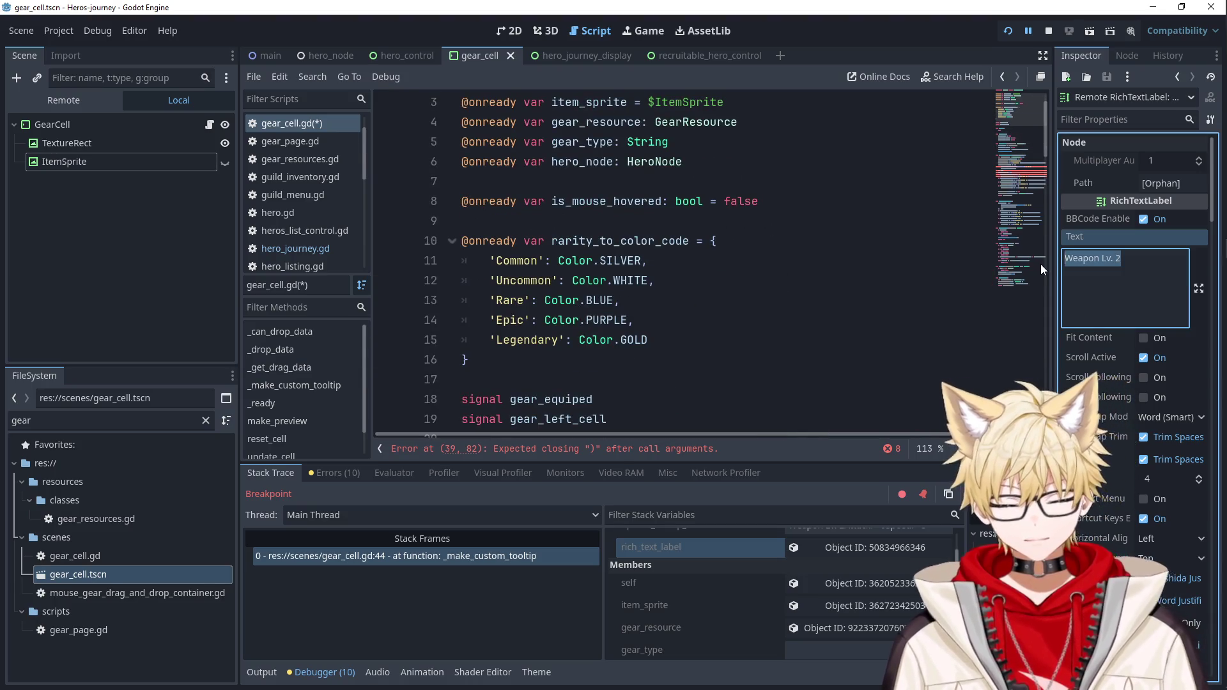
pyautogui.scroll(-4, 551, 235)
pyautogui.scroll(3, 550, 235)
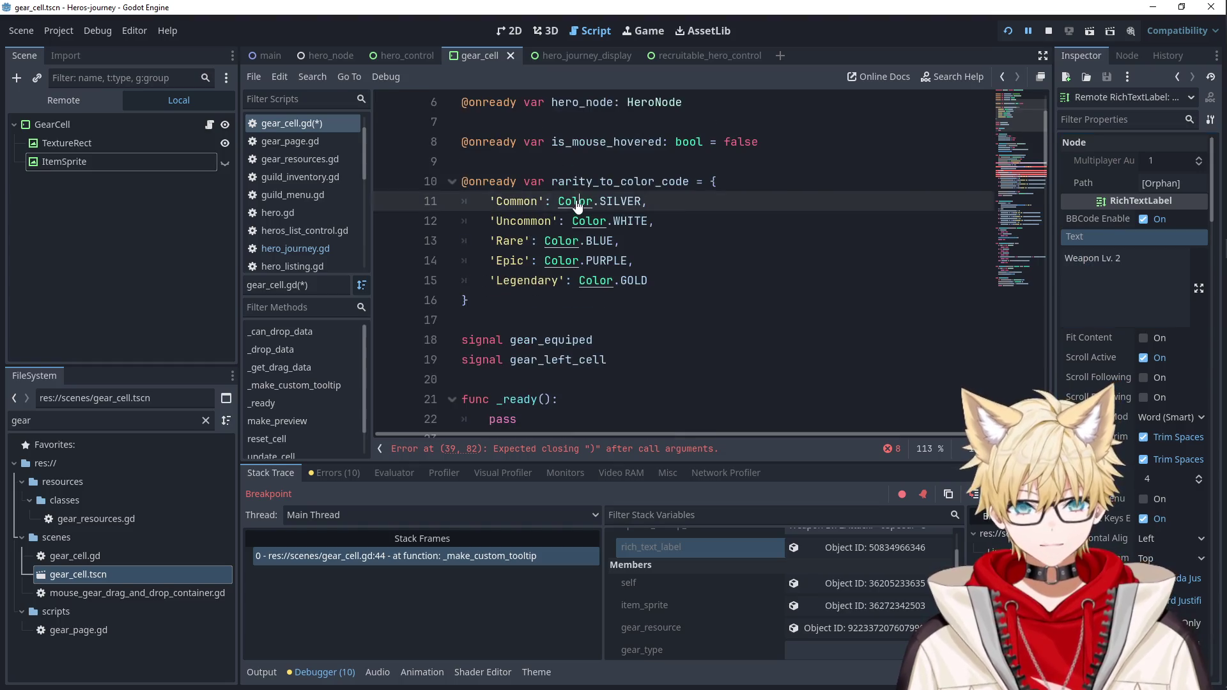
pyautogui.keyDown('ctrl'); pyautogui.click(551, 240); pyautogui.keyUp('ctrl')
pyautogui.scroll(-4, 598, 280)
pyautogui.scroll(-8, 597, 283)
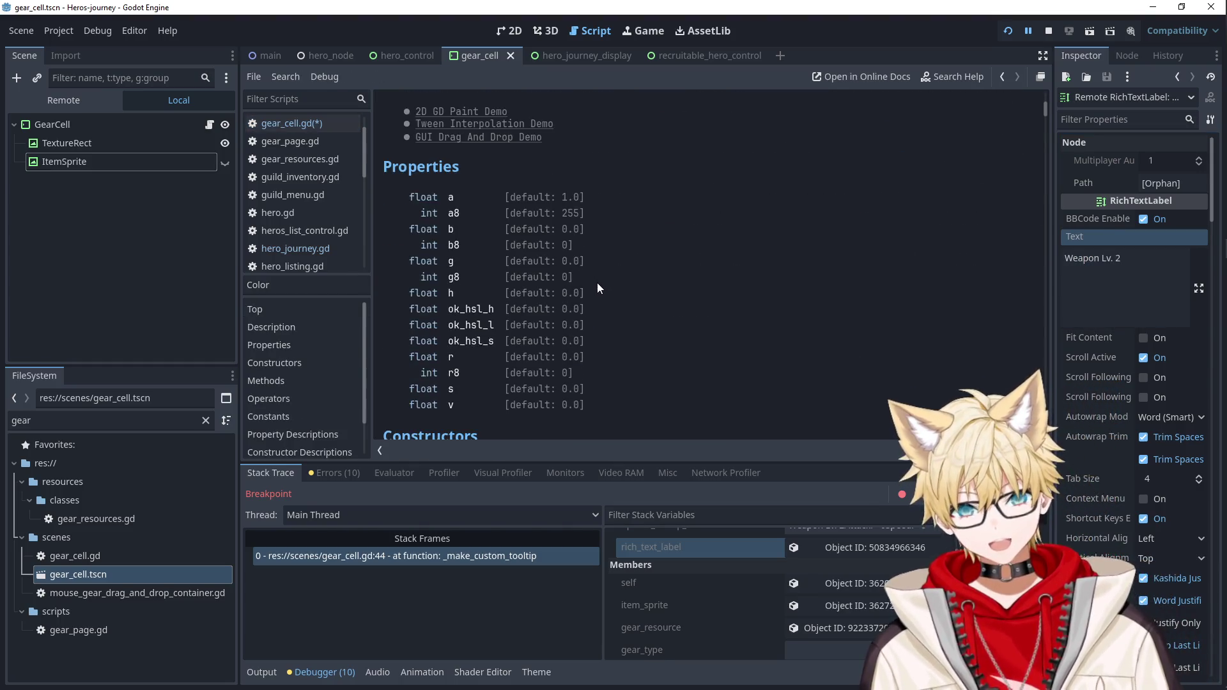
pyautogui.scroll(-3, 536, 310)
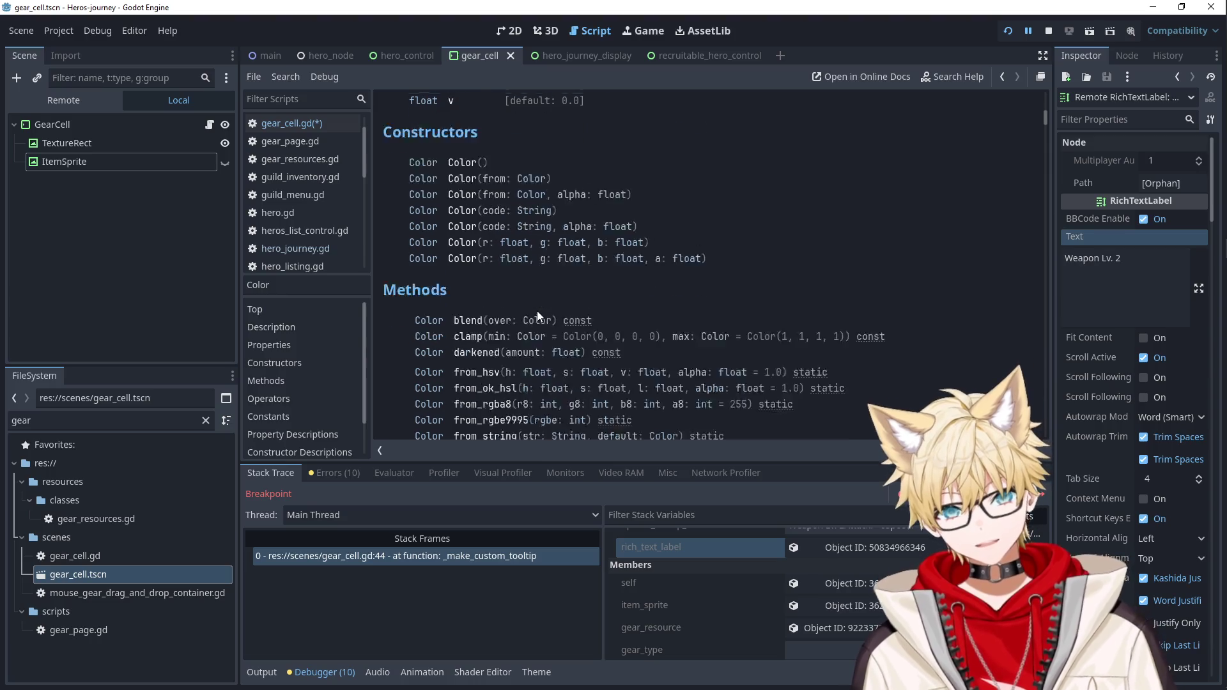
pyautogui.scroll(-4, 494, 296)
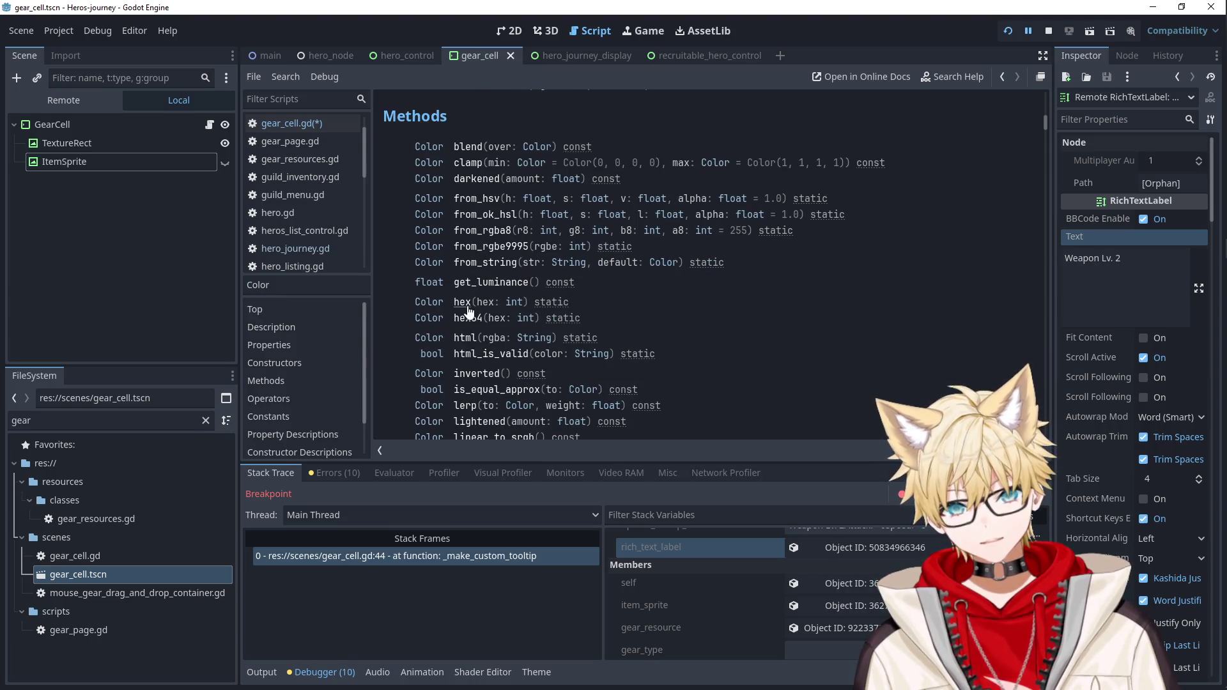
pyautogui.scroll(-1, 561, 313)
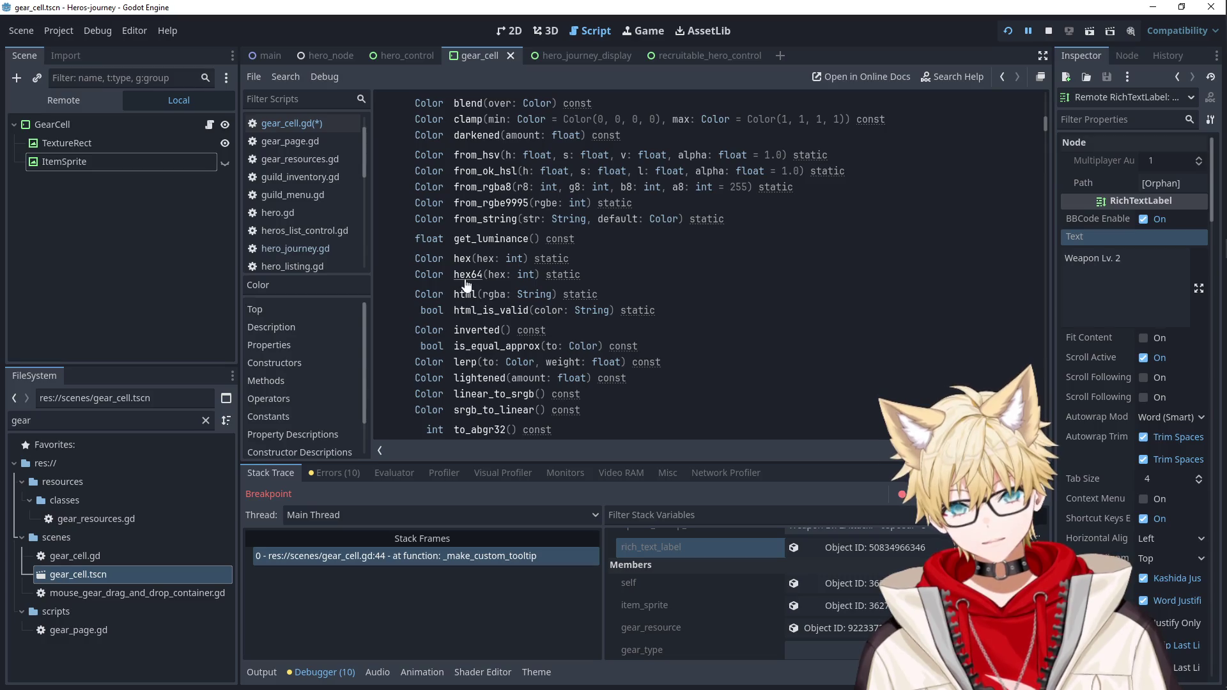
pyautogui.scroll(-4, 502, 316)
pyautogui.scroll(-3, 503, 316)
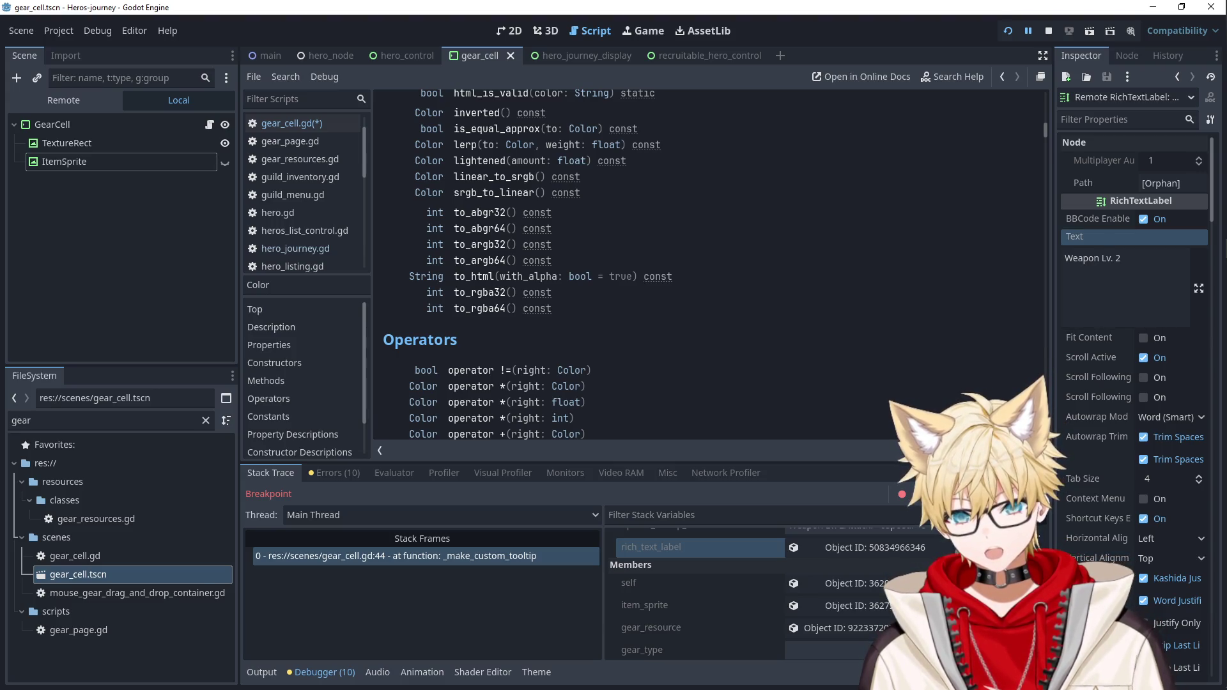
pyautogui.click(1002, 76)
# - On line 39, change the colour tag to '[color=%s]' followed by the % format operator
pyautogui.scroll(-8, 971, 123)
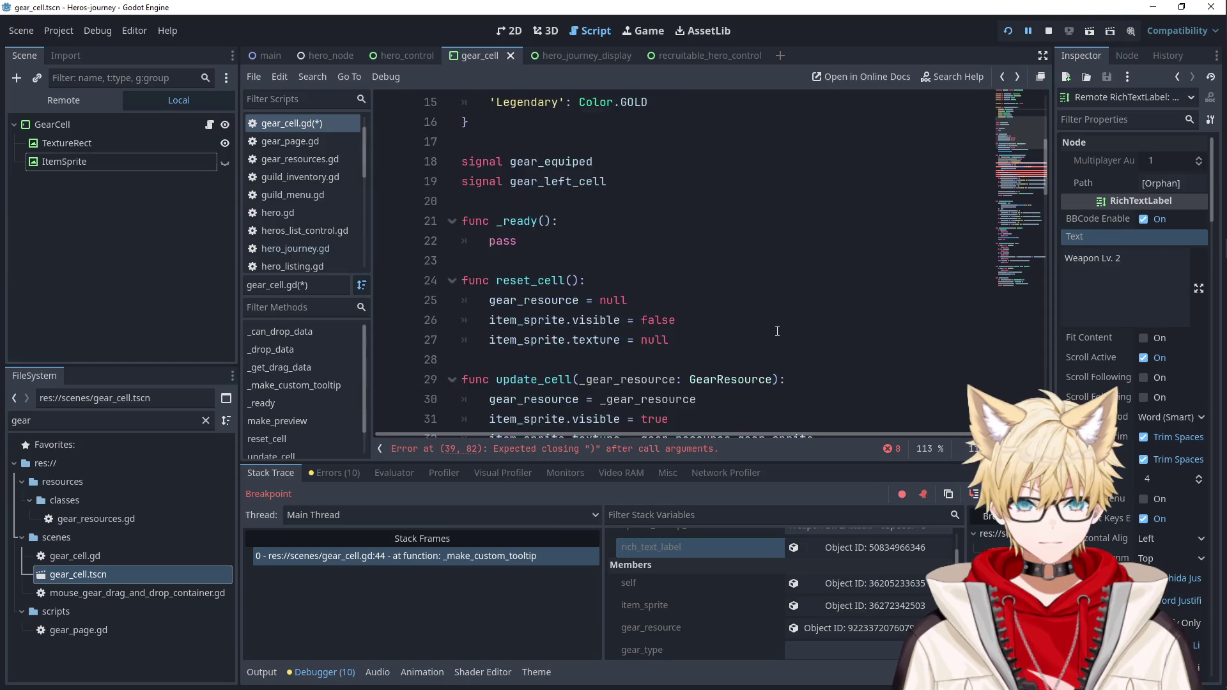
pyautogui.hscroll(2, 761, 435)
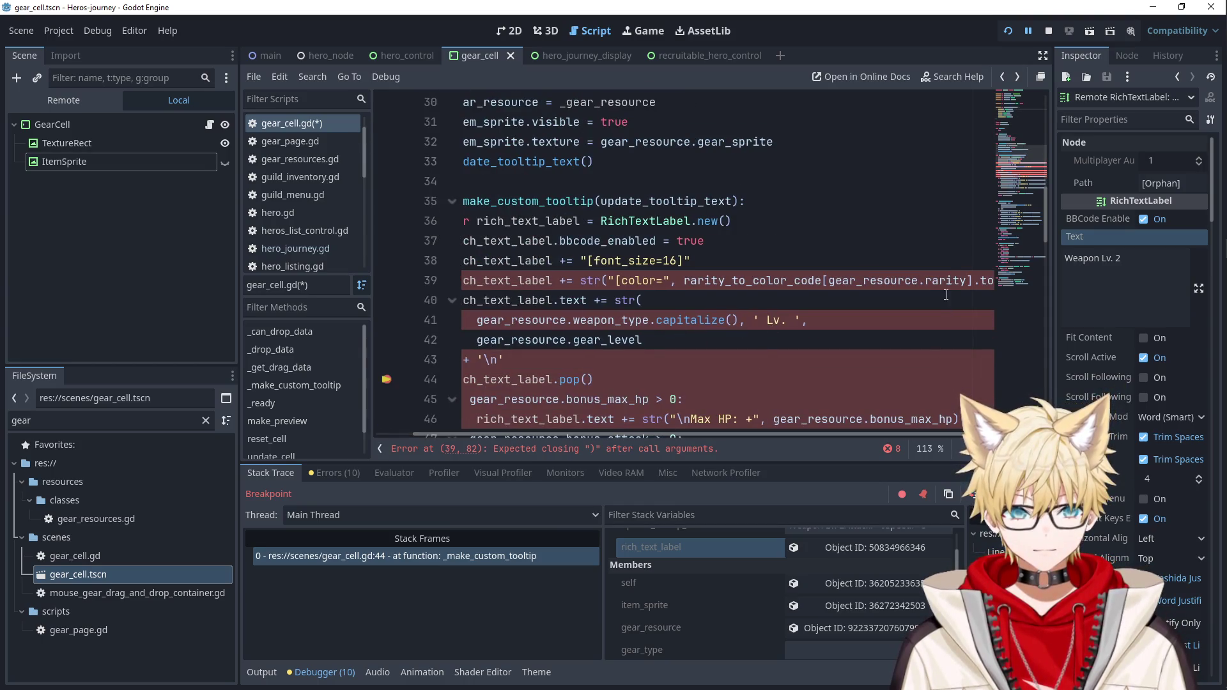
pyautogui.click(665, 282)
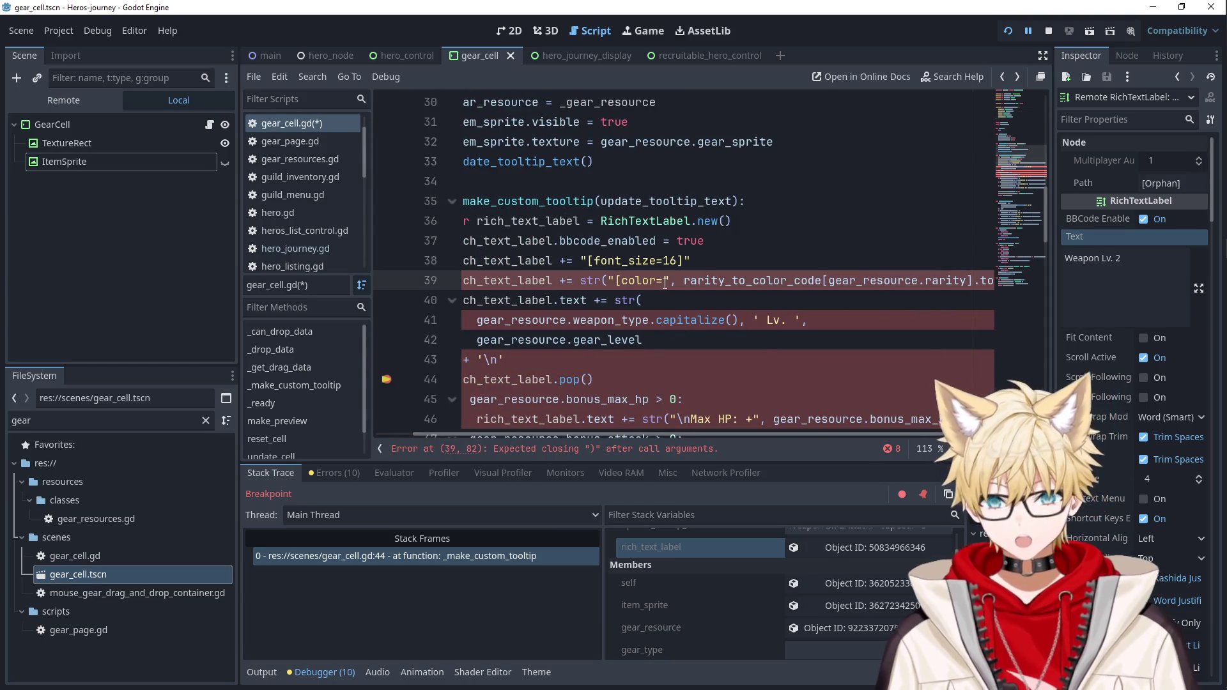
pyautogui.write('%s')
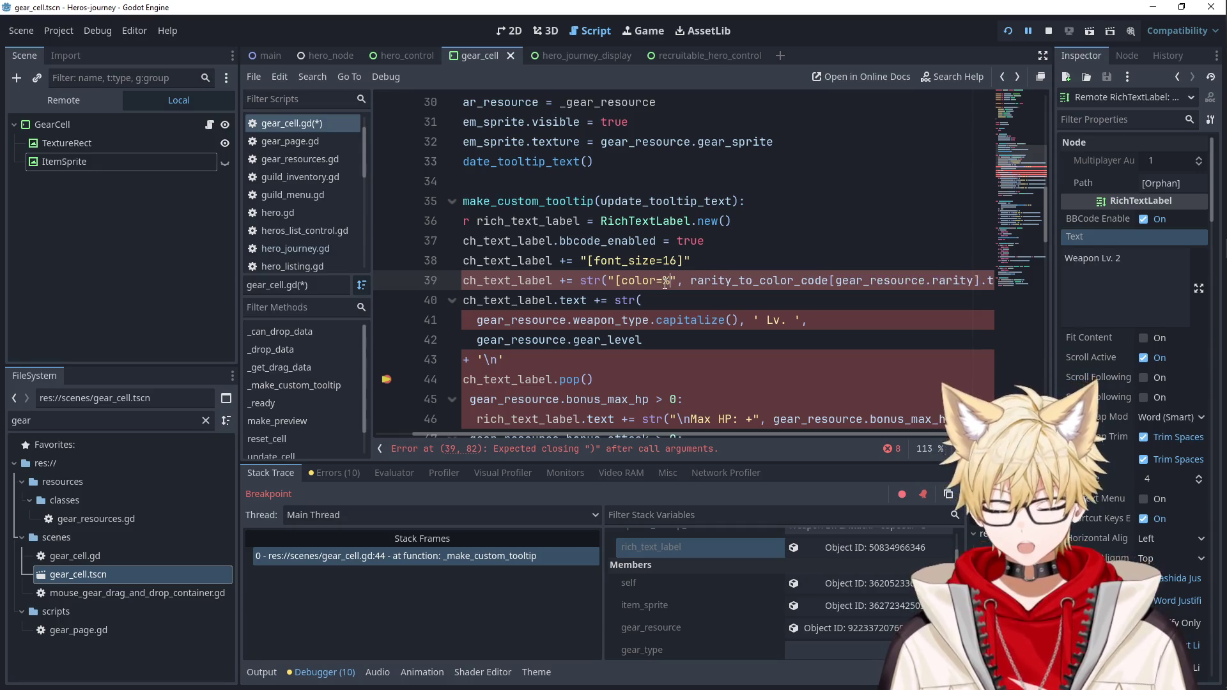
pyautogui.click(596, 282)
pyautogui.press('Delete')
pyautogui.press('Delete')
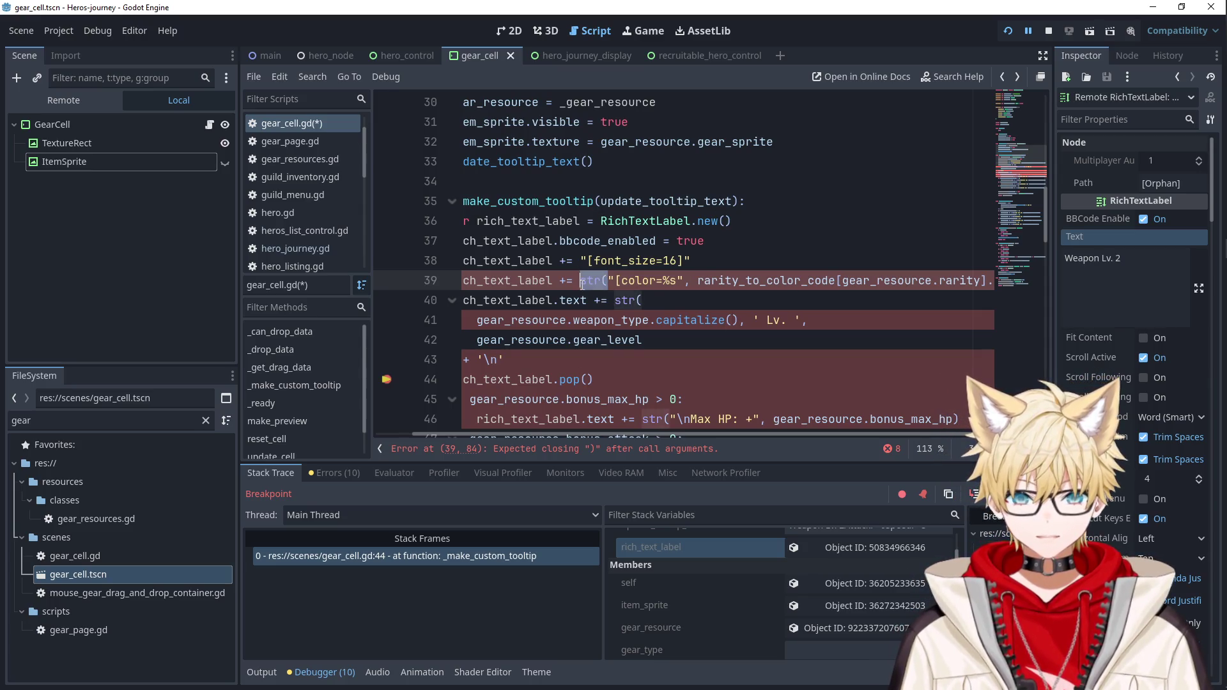
pyautogui.click(667, 280)
pyautogui.write(']')
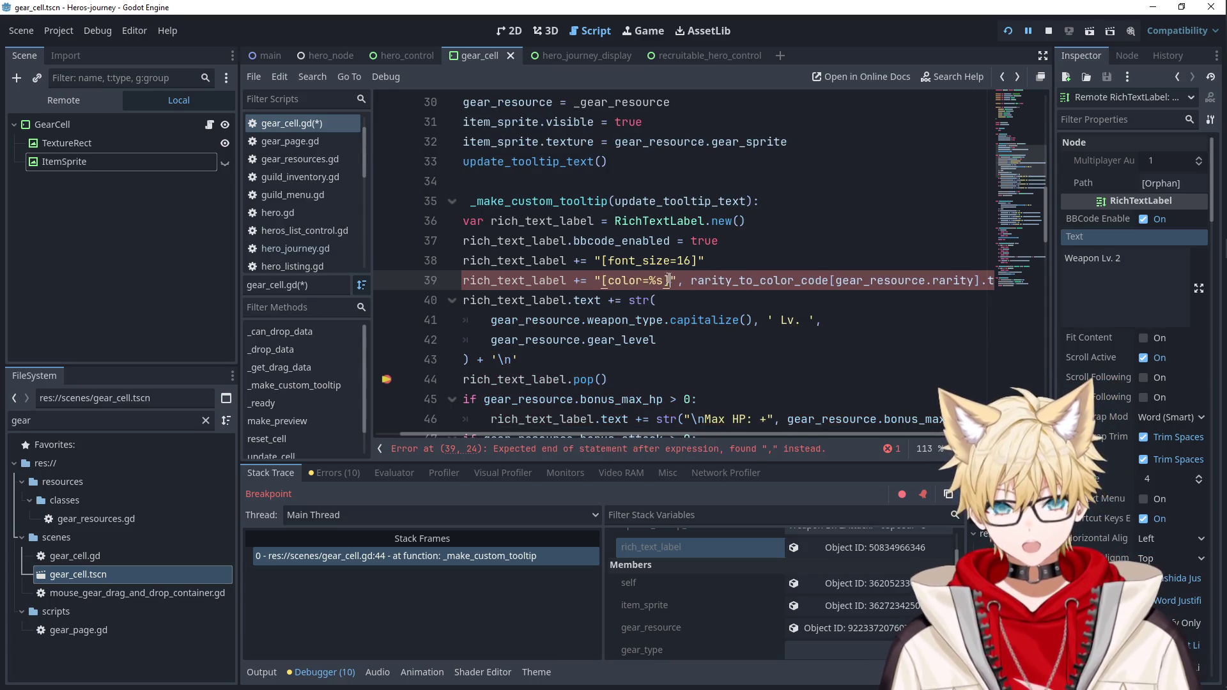
pyautogui.click(682, 280)
pyautogui.press('BackSpace')
pyautogui.write('%')
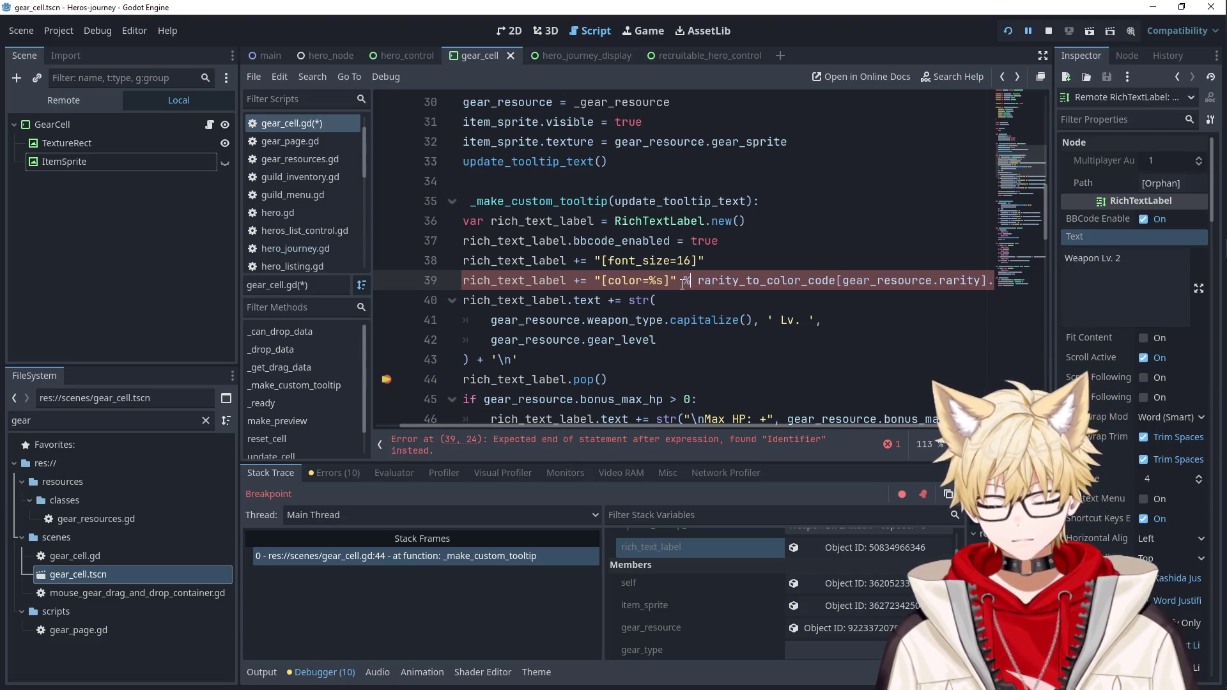
# - Widen the code editor and split line 39 after the % operator, tidying its spacing
pyautogui.hscroll(1, 955, 300)
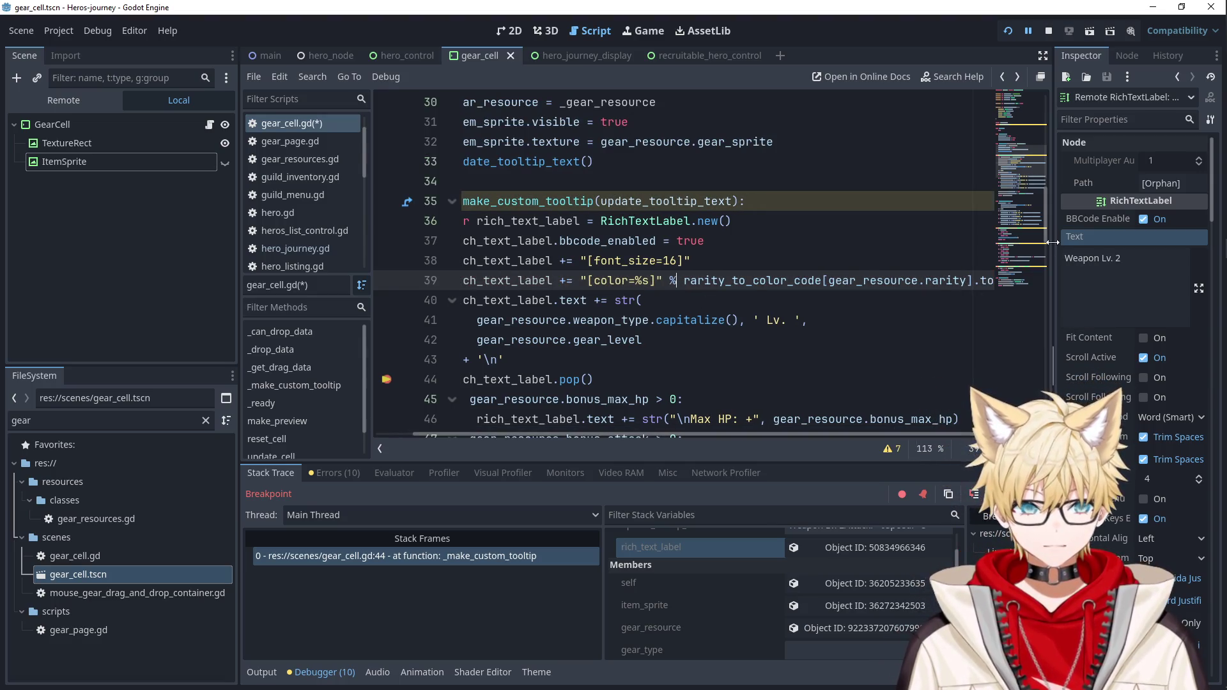
pyautogui.moveTo(1053, 243); pyautogui.dragTo(1083, 243)
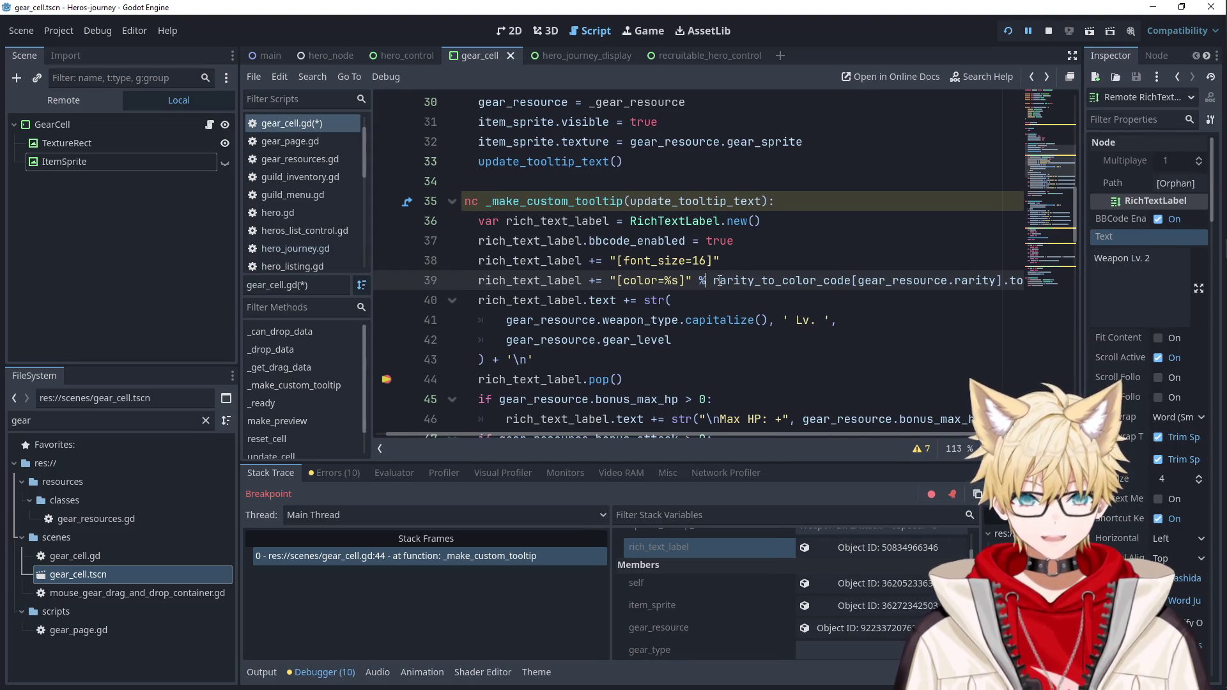
pyautogui.press('Return')
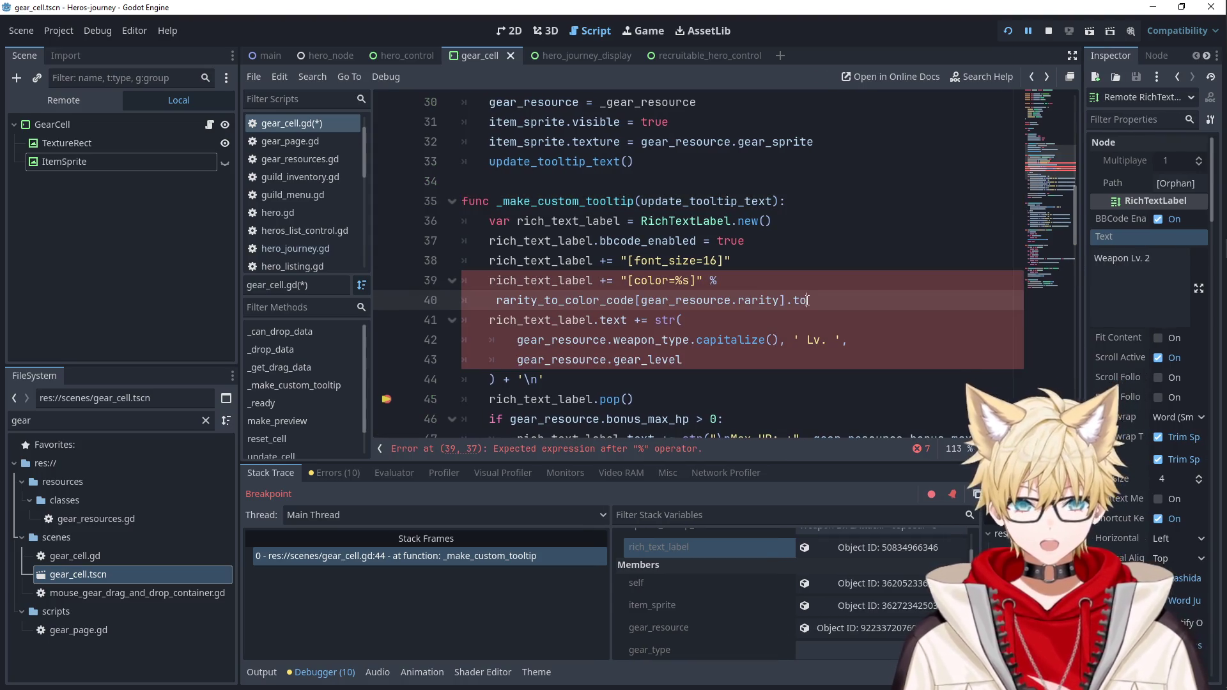
pyautogui.click(705, 281)
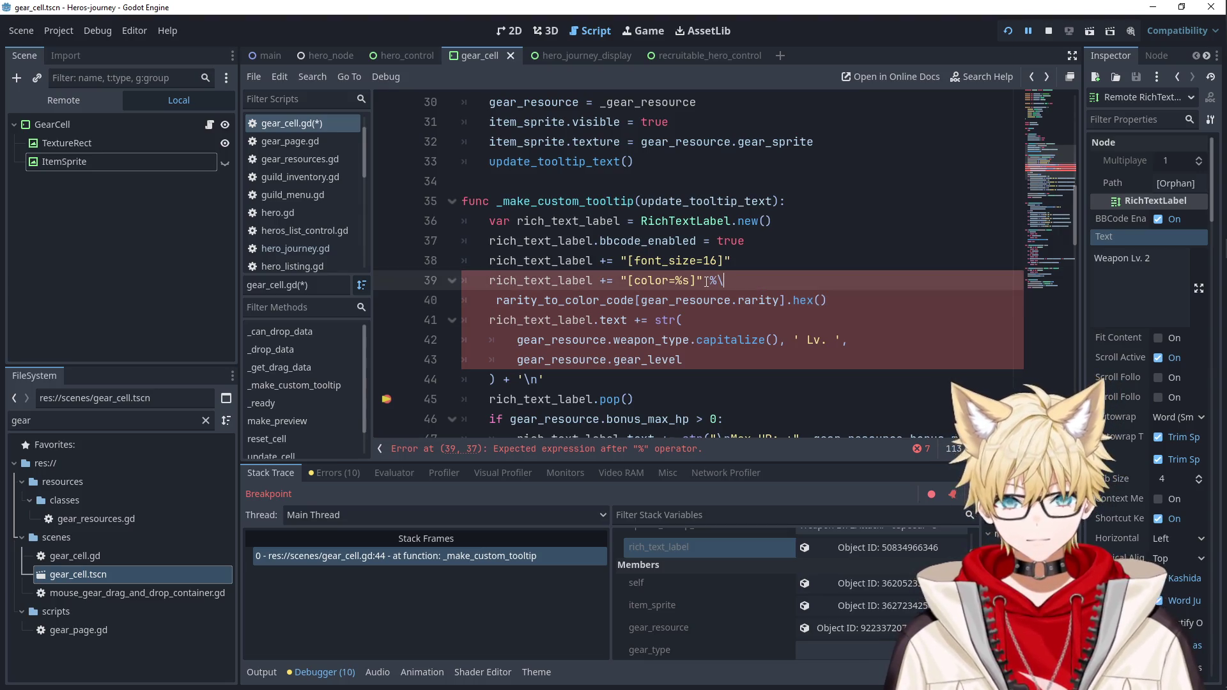
pyautogui.click(706, 282)
pyautogui.press('Up')
pyautogui.press('Up')
pyautogui.doubleClick(657, 281)
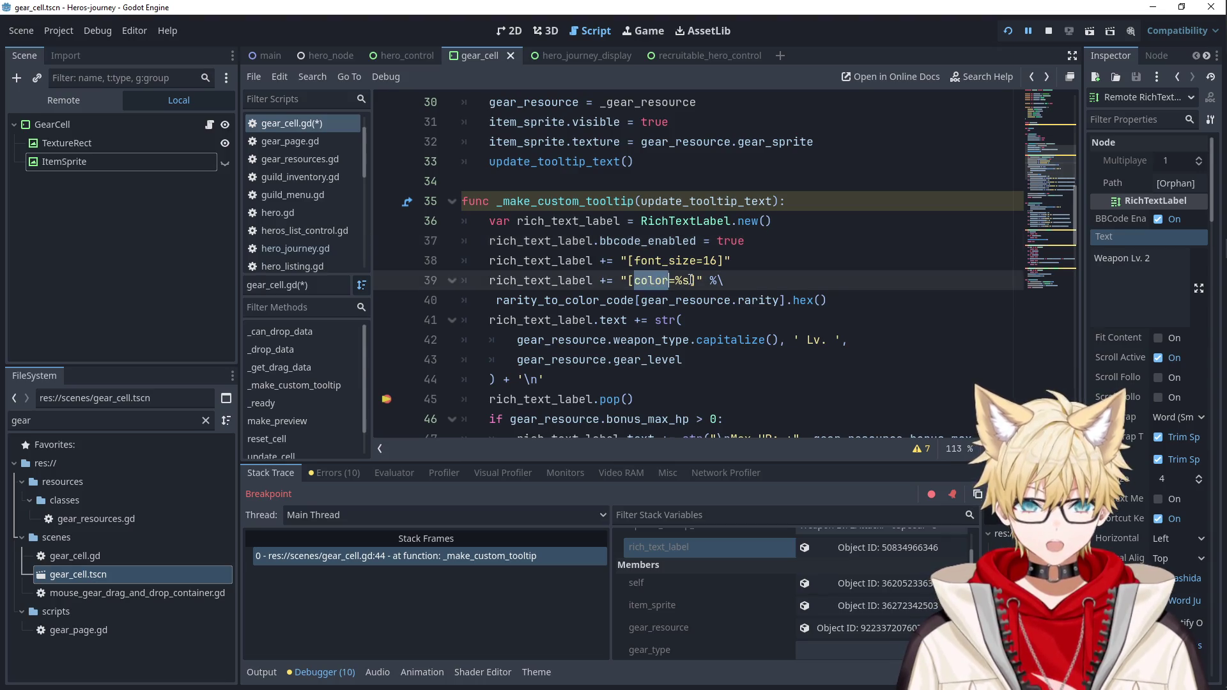
pyautogui.click(690, 281)
pyautogui.scroll(-1, 710, 333)
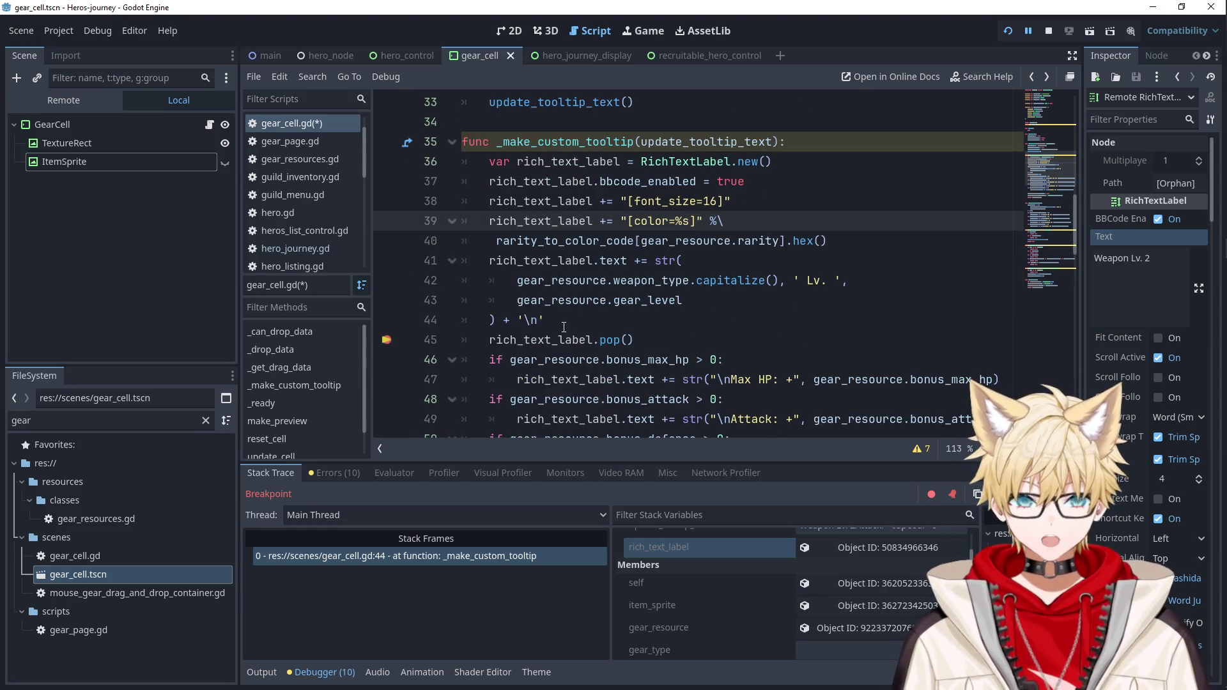
# - Replace the pop() call on line 45 with an appended '[/color]', then save and restart the game
pyautogui.moveTo(661, 332); pyautogui.dragTo(483, 341)
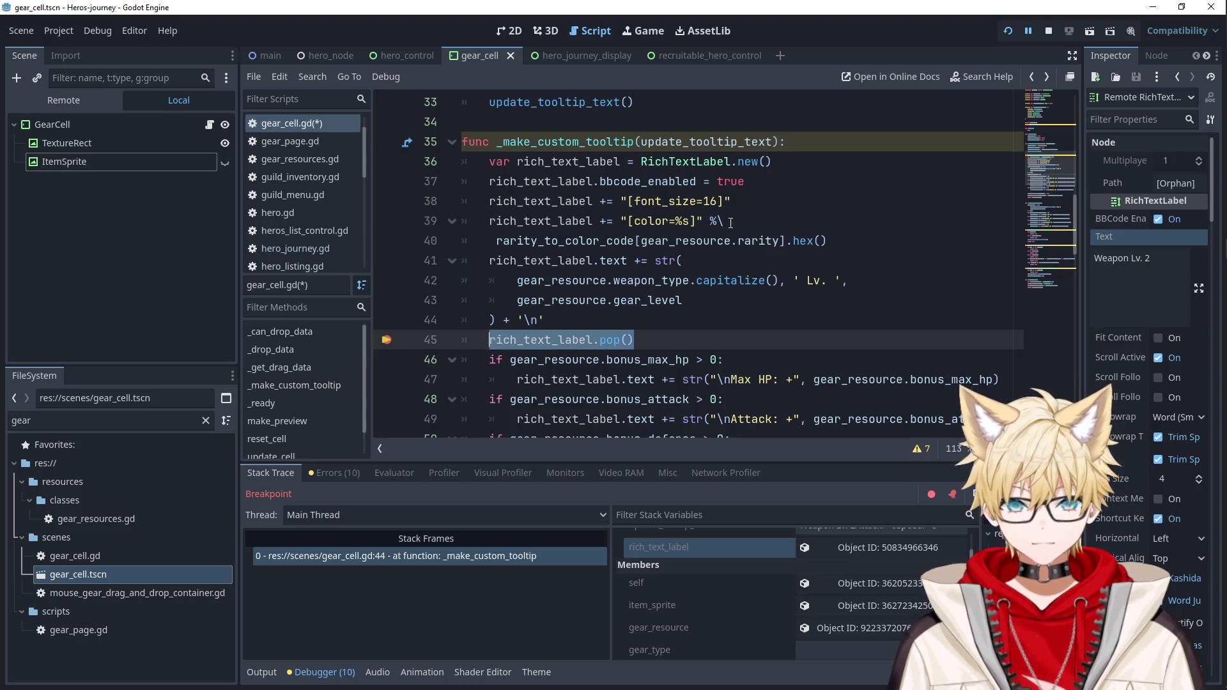
pyautogui.moveTo(703, 222); pyautogui.dragTo(489, 222)
pyautogui.hotkey('ctrl', 'c')
pyautogui.moveTo(634, 340); pyautogui.dragTo(489, 340)
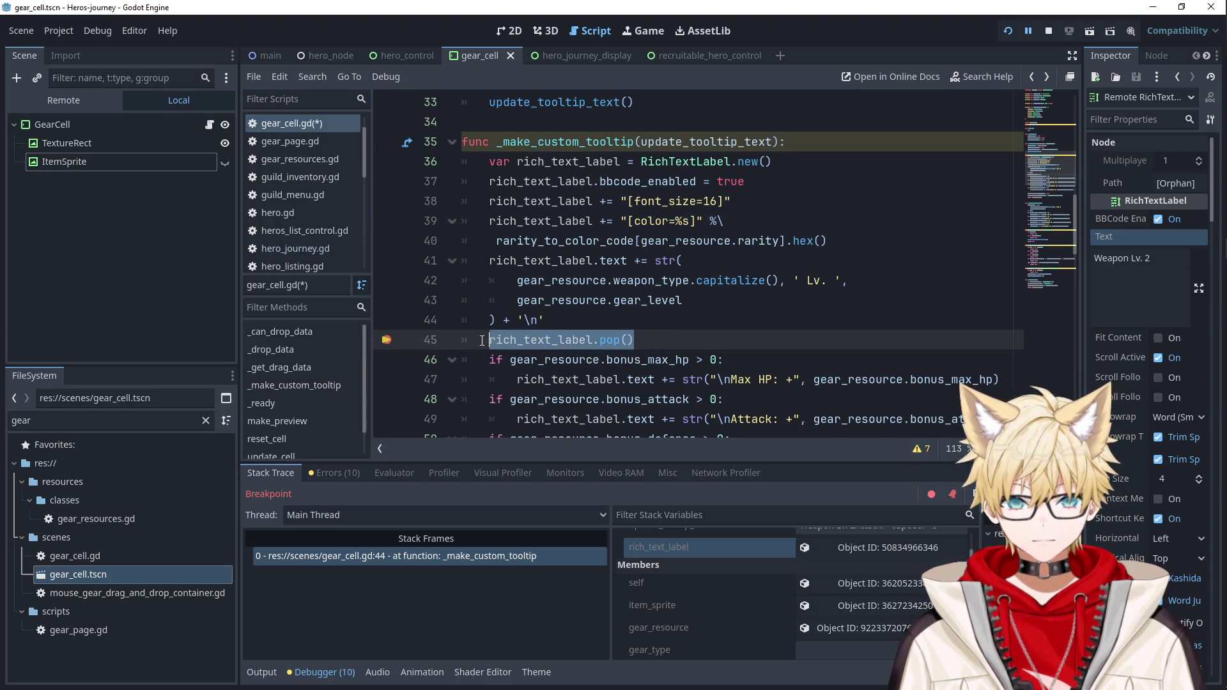
pyautogui.hotkey('ctrl', 'v')
pyautogui.click(635, 340)
pyautogui.write('/')
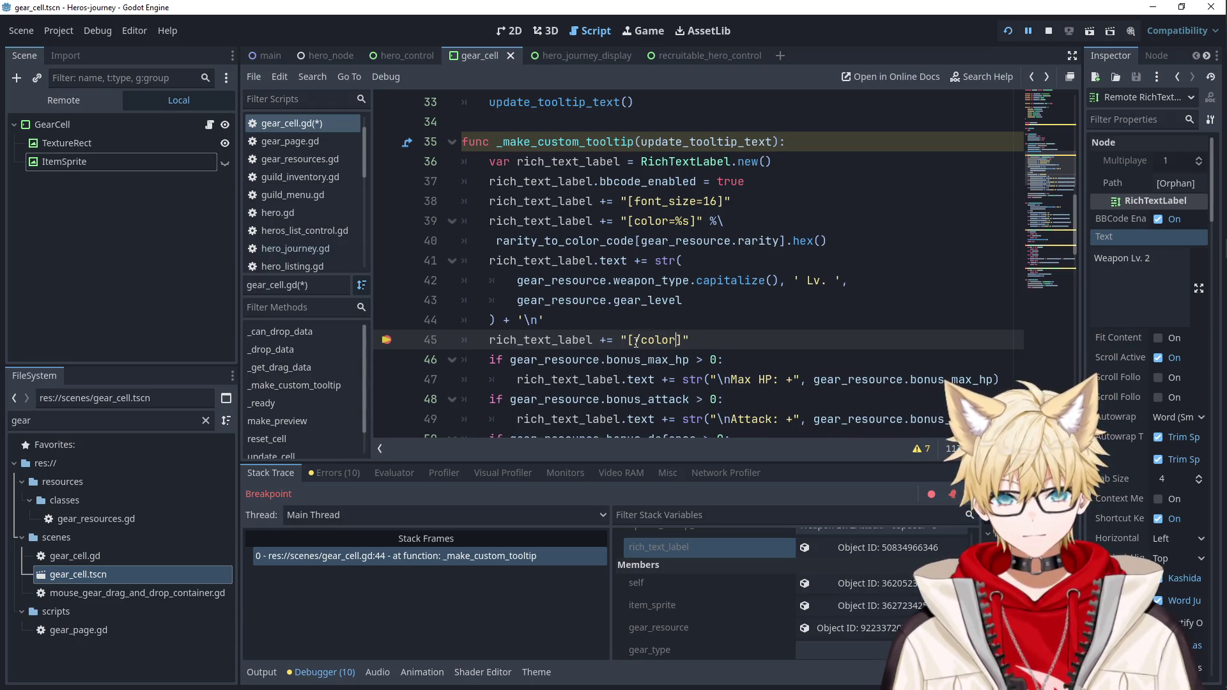
pyautogui.hotkey('ctrl', 's')
pyautogui.click(1013, 25)
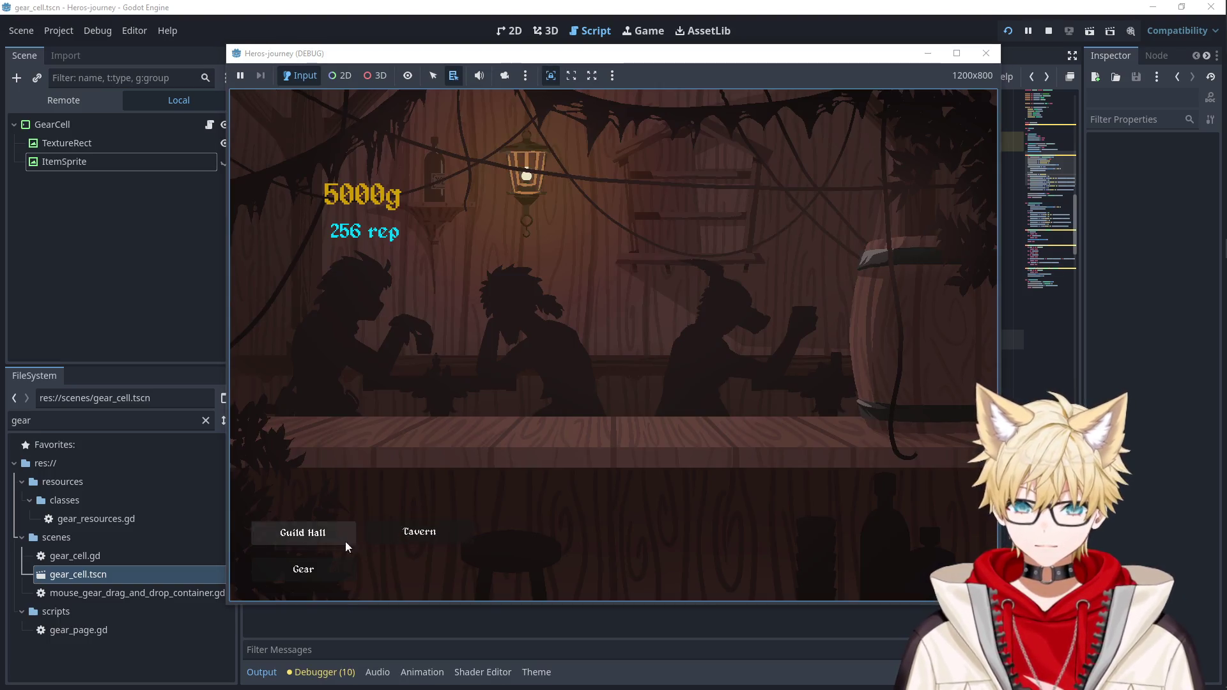
# - Append .text to rich_text_label on line 38 and copy that .text
pyautogui.click(313, 568)
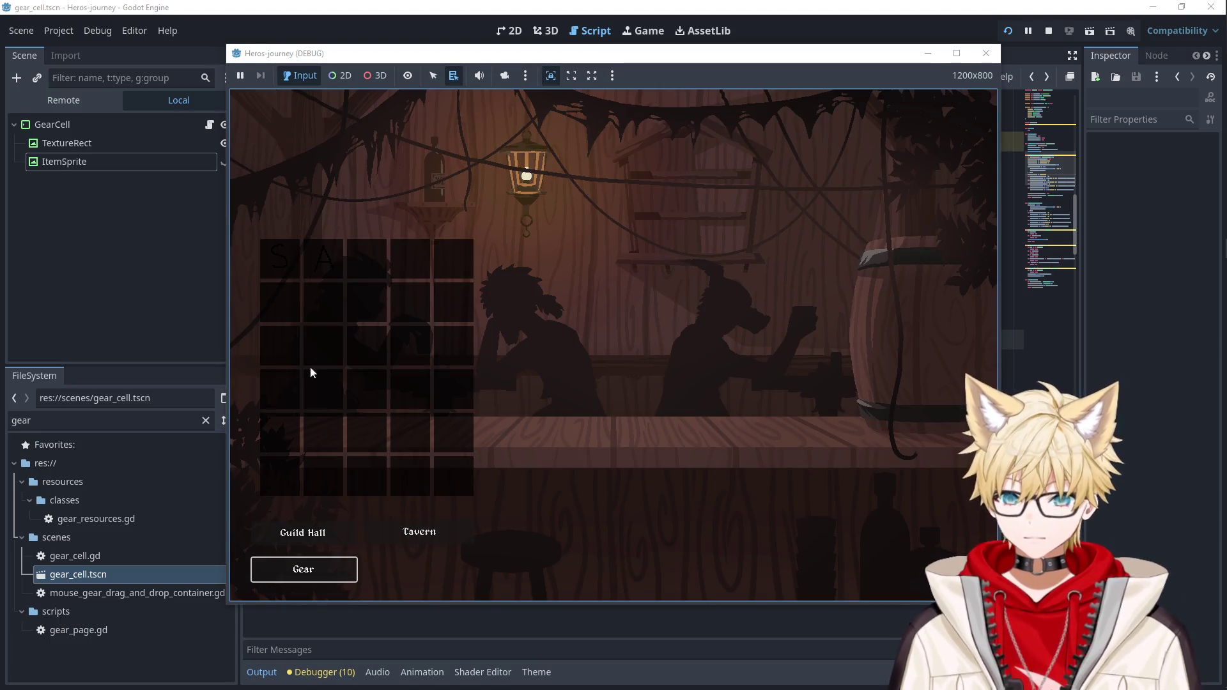
pyautogui.moveTo(321, 269)
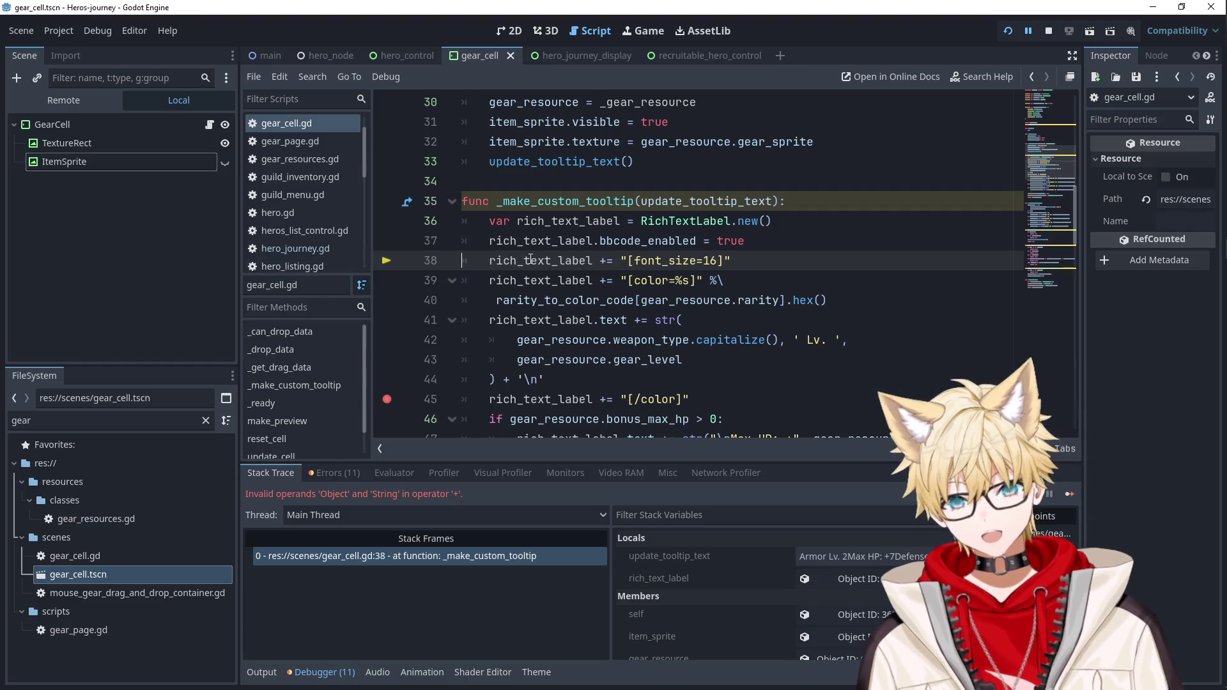
pyautogui.click(593, 260)
pyautogui.write('.text')
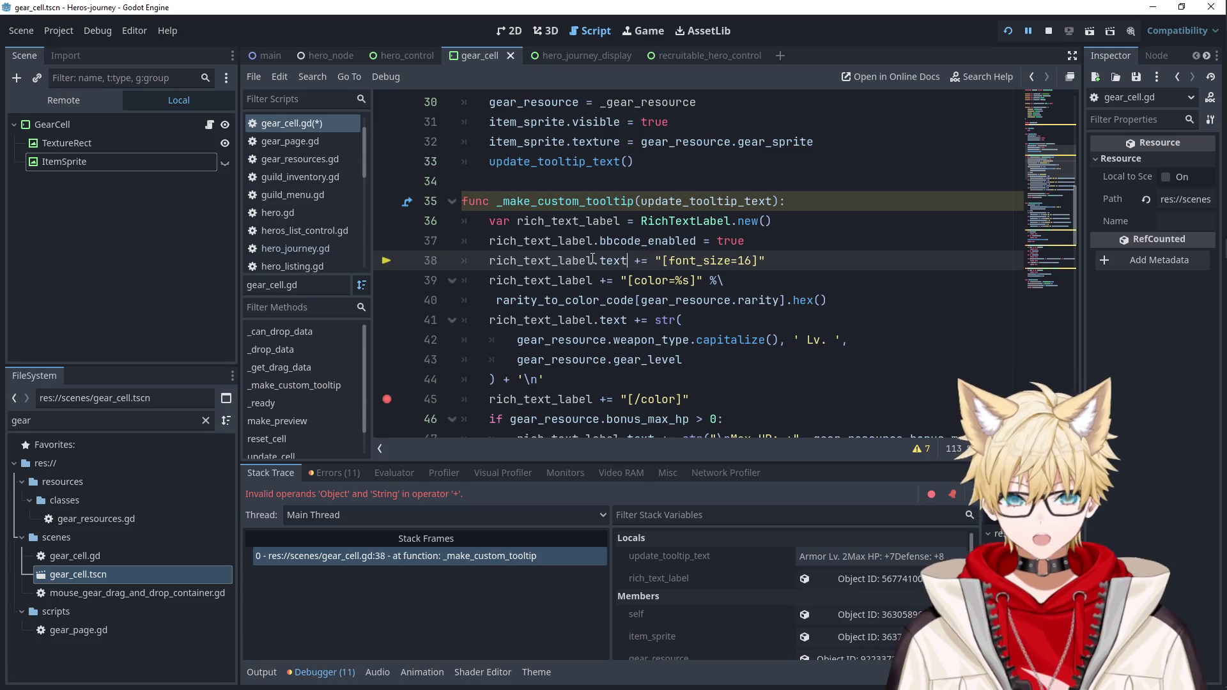
pyautogui.moveTo(592, 260); pyautogui.dragTo(628, 260)
pyautogui.hotkey('ctrl', 'c')
# - Paste .text onto lines 39 and 45, then rerun the game and open the Gear grid
pyautogui.click(594, 280)
pyautogui.hotkey('ctrl', 'v')
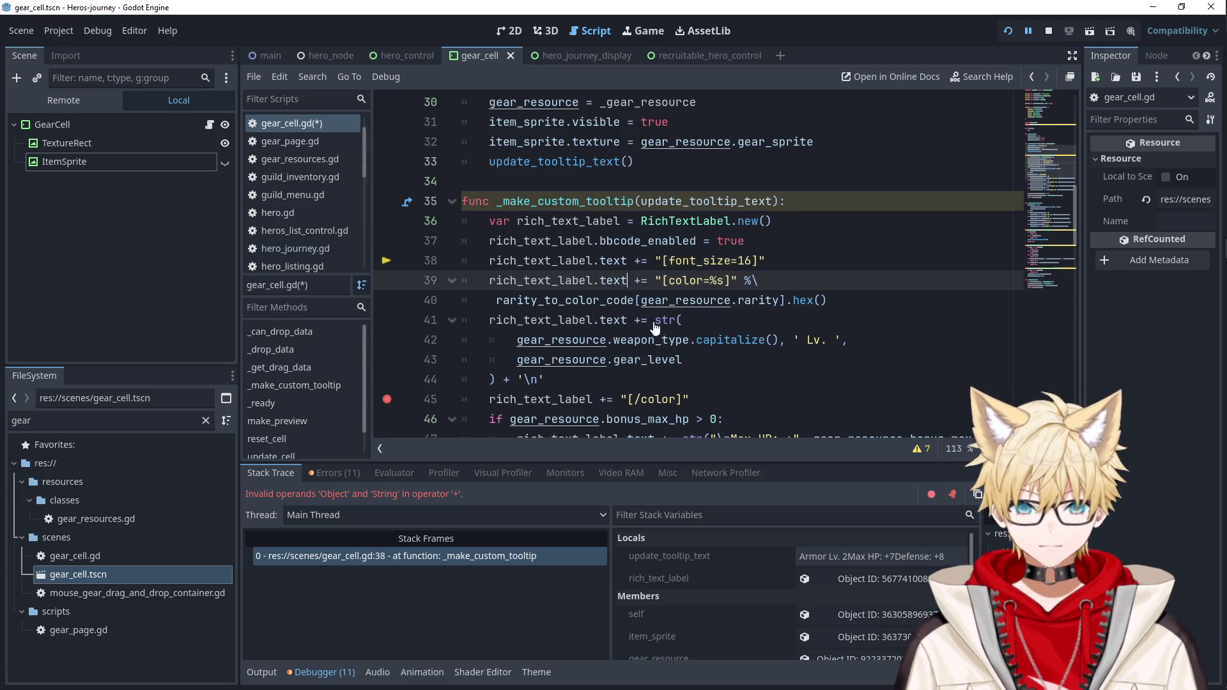
pyautogui.scroll(-1, 641, 373)
pyautogui.click(591, 339)
pyautogui.hotkey('ctrl', 'v')
pyautogui.scroll(-1, 591, 339)
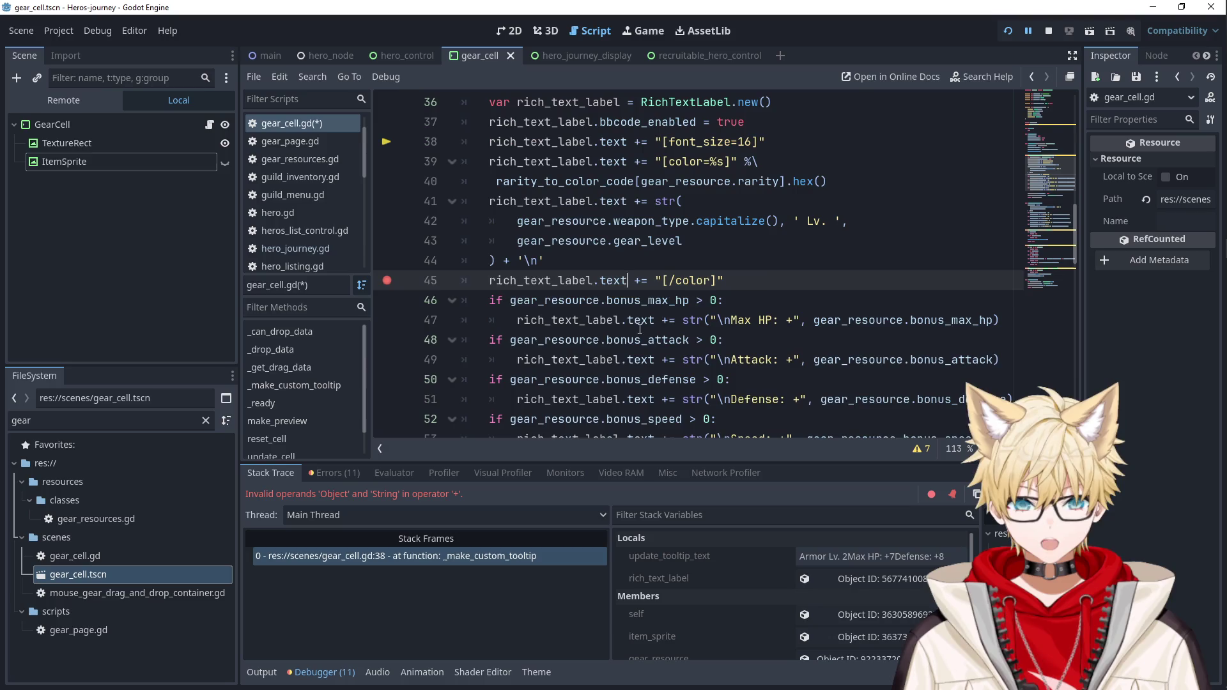
pyautogui.click(1009, 36)
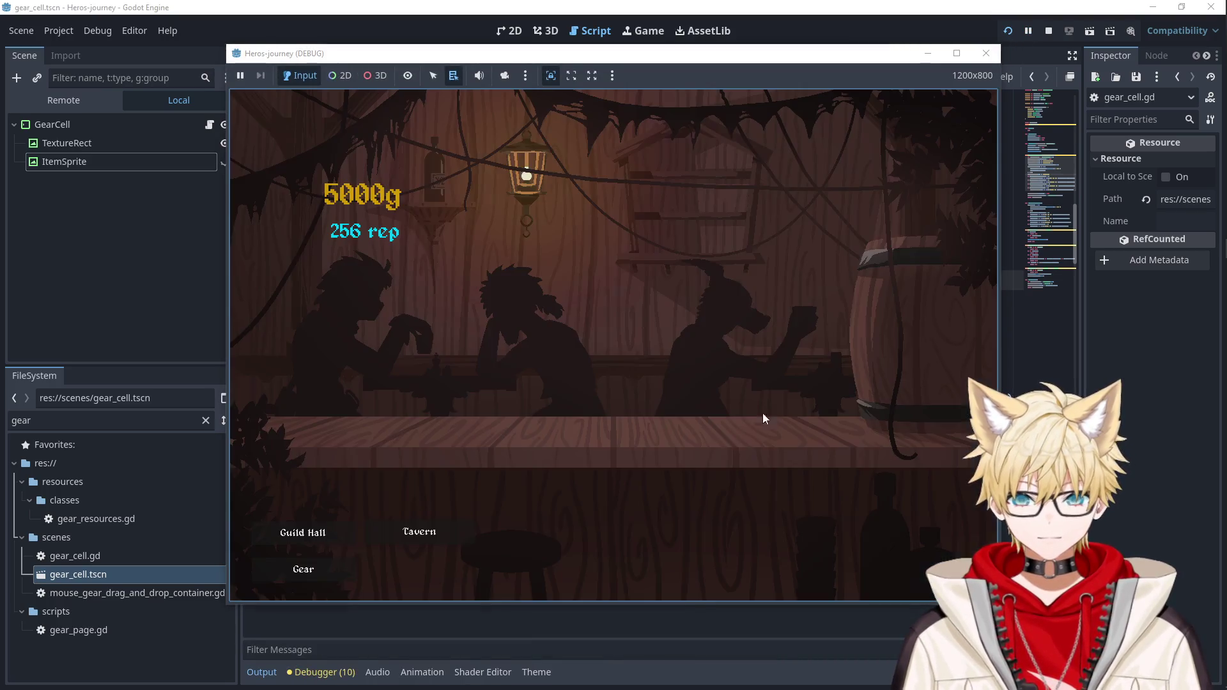
pyautogui.click(303, 569)
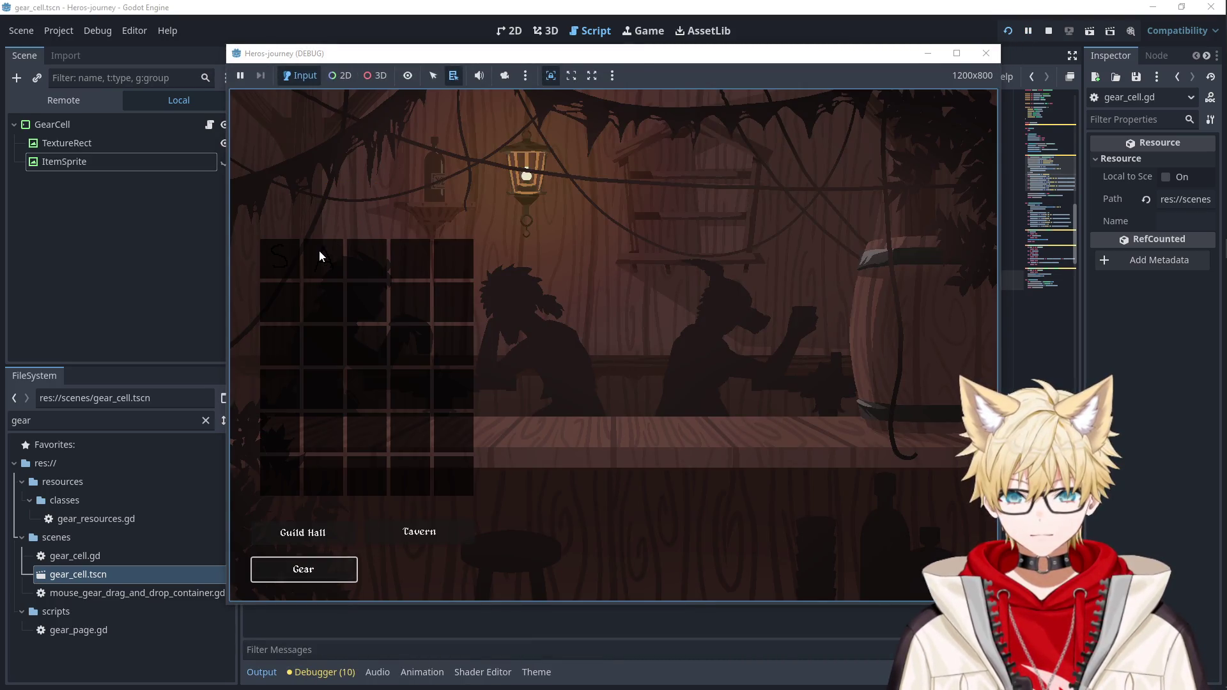
# - Inspect the paused rich_text_label's properties in the debugger
pyautogui.moveTo(320, 251)
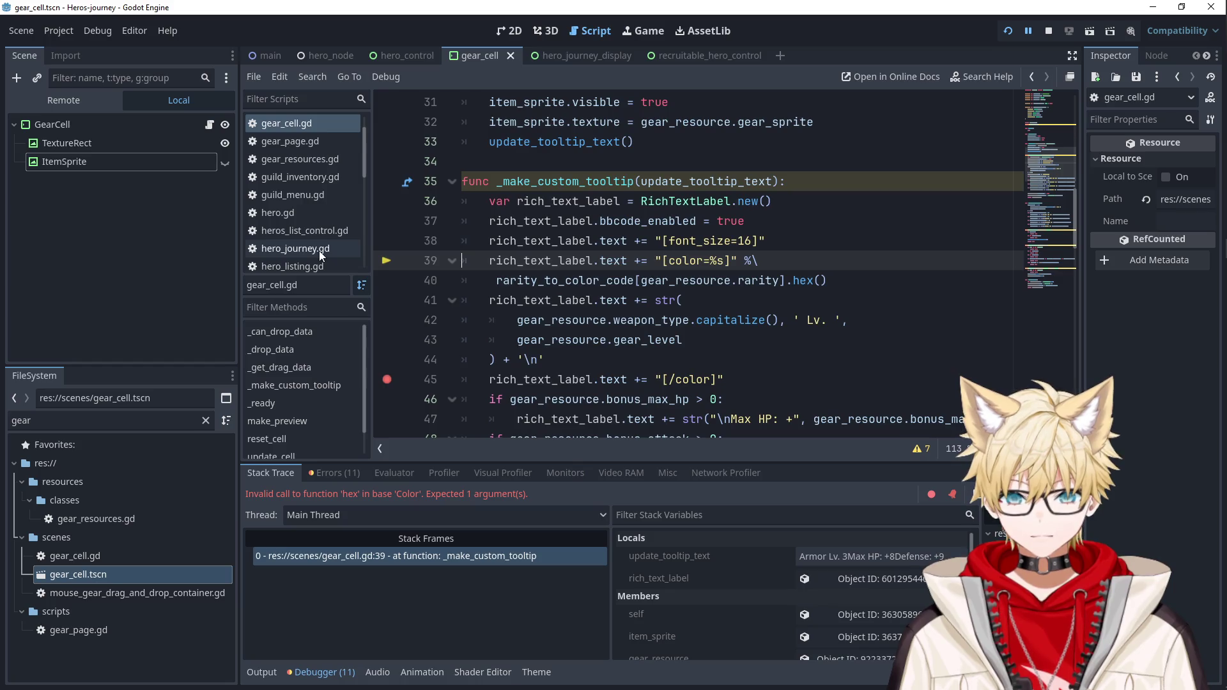
pyautogui.click(843, 585)
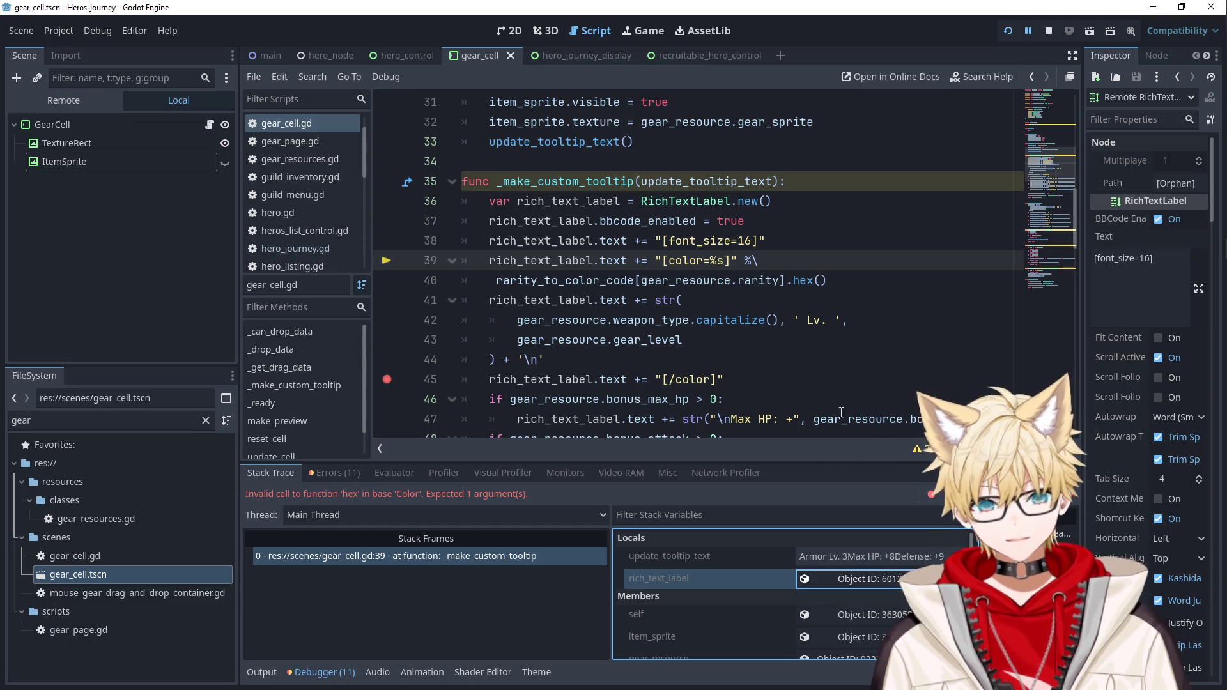
pyautogui.moveTo(761, 283)
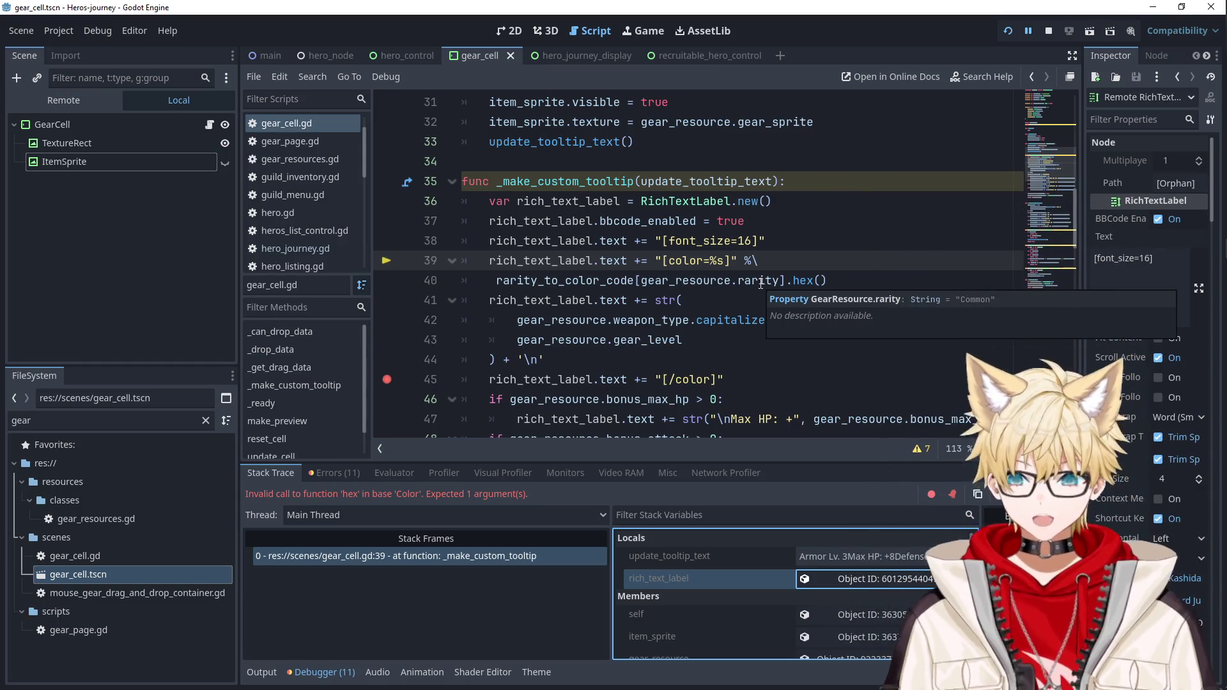
pyautogui.press('Down')
pyautogui.press('Down')
pyautogui.press('Down')
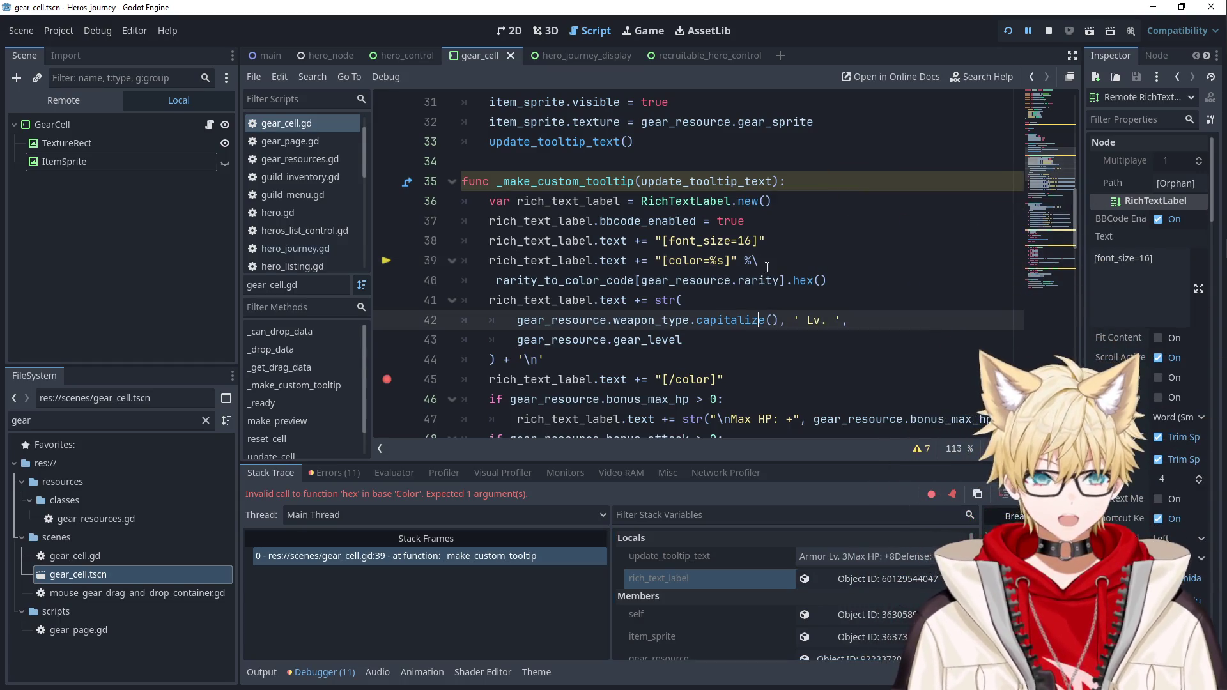
# - Change the hex() call on line 40 to to_hex()
pyautogui.moveTo(827, 281)
pyautogui.mouseDown()
pyautogui.moveTo(764, 281)
pyautogui.moveTo(794, 283)
pyautogui.mouseUp()
pyautogui.keyDown('ctrl'); pyautogui.click(599, 281); pyautogui.keyUp('ctrl')
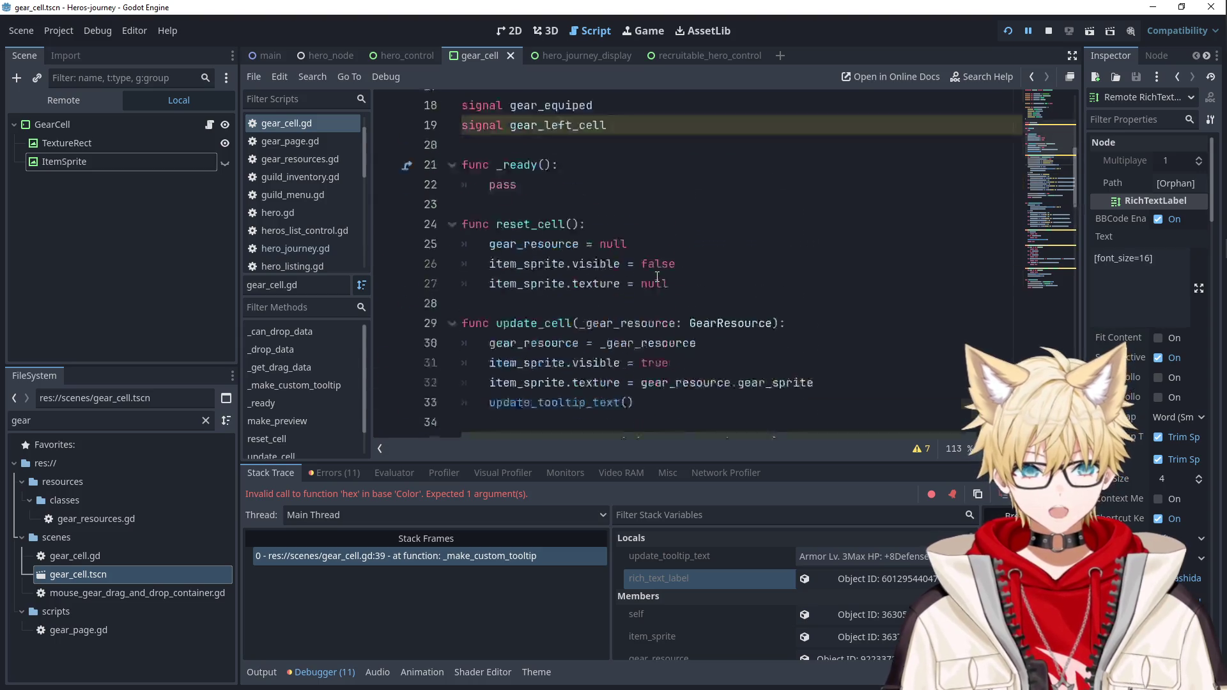
pyautogui.hotkey('alt', 'Left')
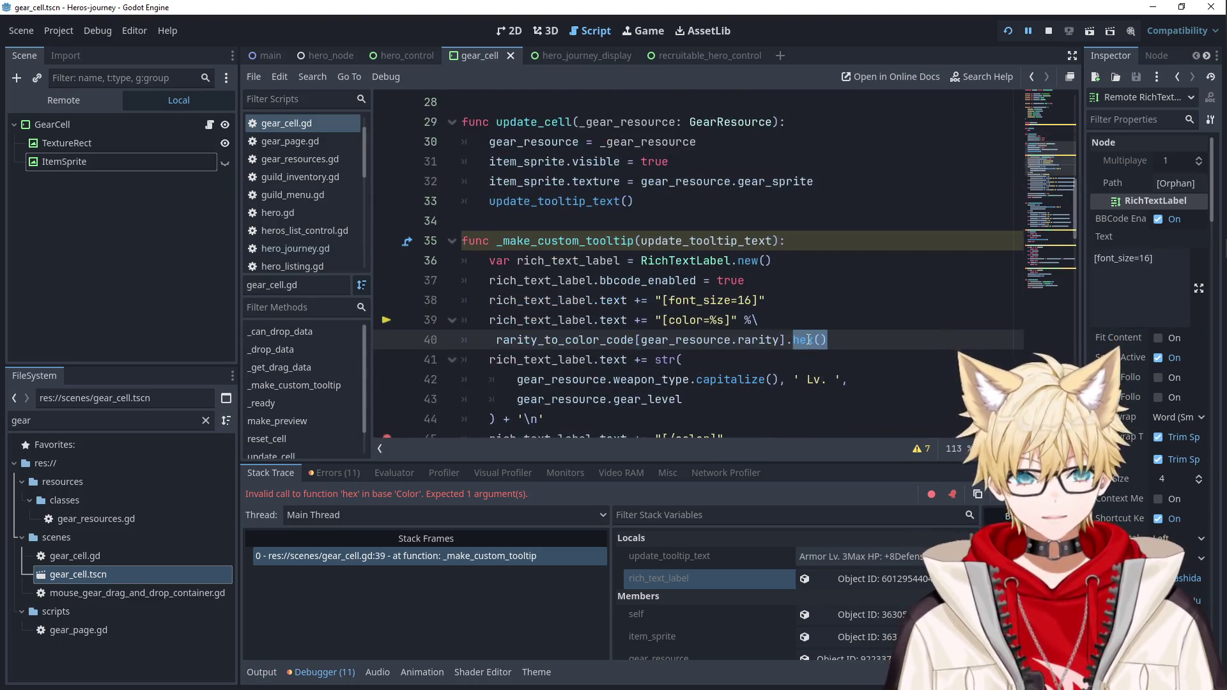
pyautogui.write('to_')
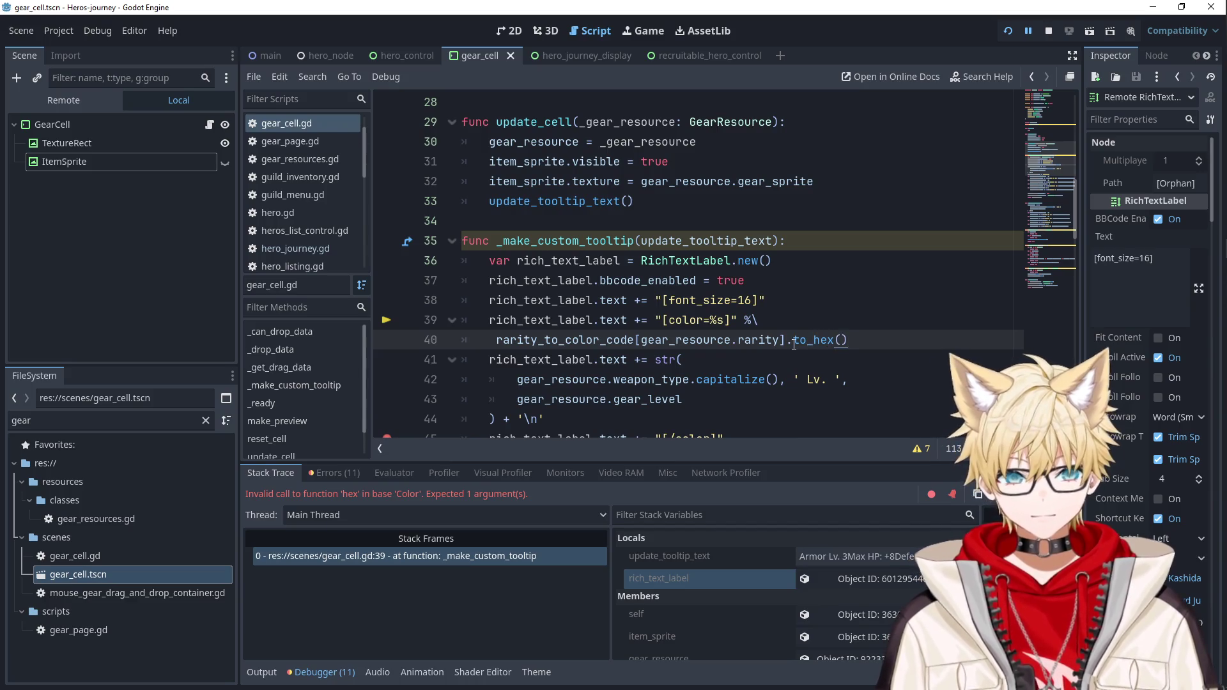
pyautogui.scroll(8, 798, 330)
# - Open the Color class reference and search it for to_hex()
pyautogui.keyDown('ctrl'); pyautogui.click(589, 207); pyautogui.keyUp('ctrl')
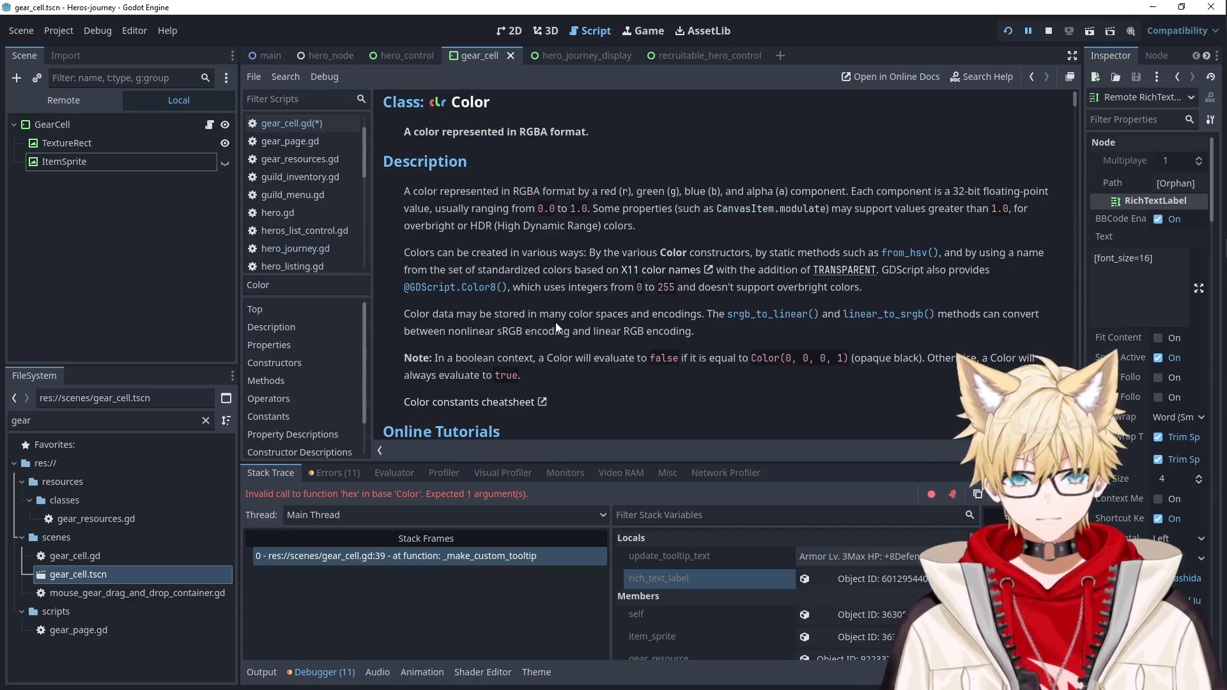
pyautogui.scroll(-3, 553, 322)
pyautogui.hotkey('ctrl', 'f')
pyautogui.write('to_hex()')
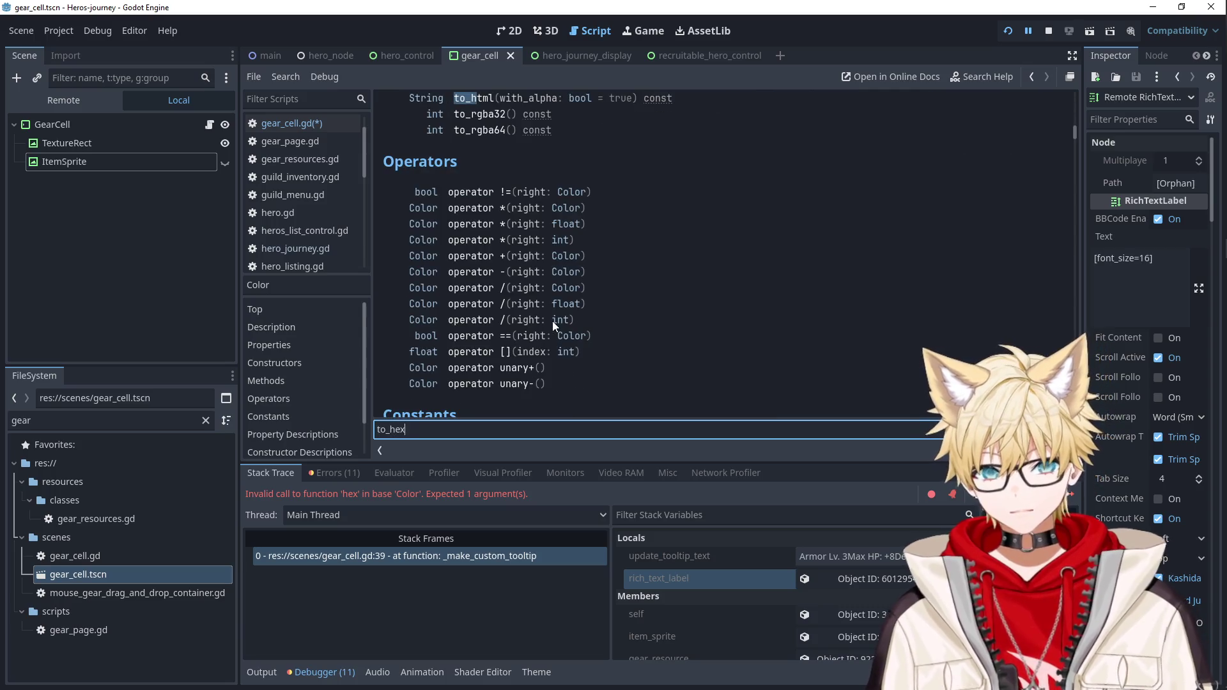
# - Scan the Color methods and constants, finding only to_html(), then return to gear_cell.gd
pyautogui.scroll(5, 544, 323)
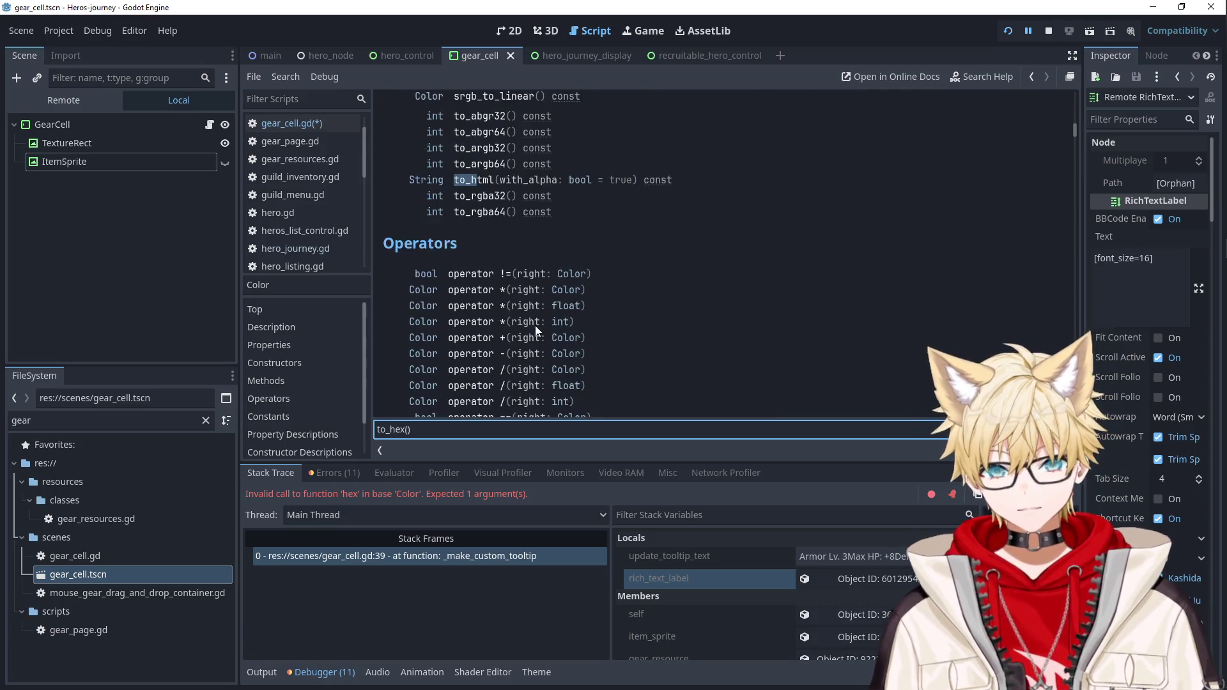
pyautogui.scroll(3, 512, 303)
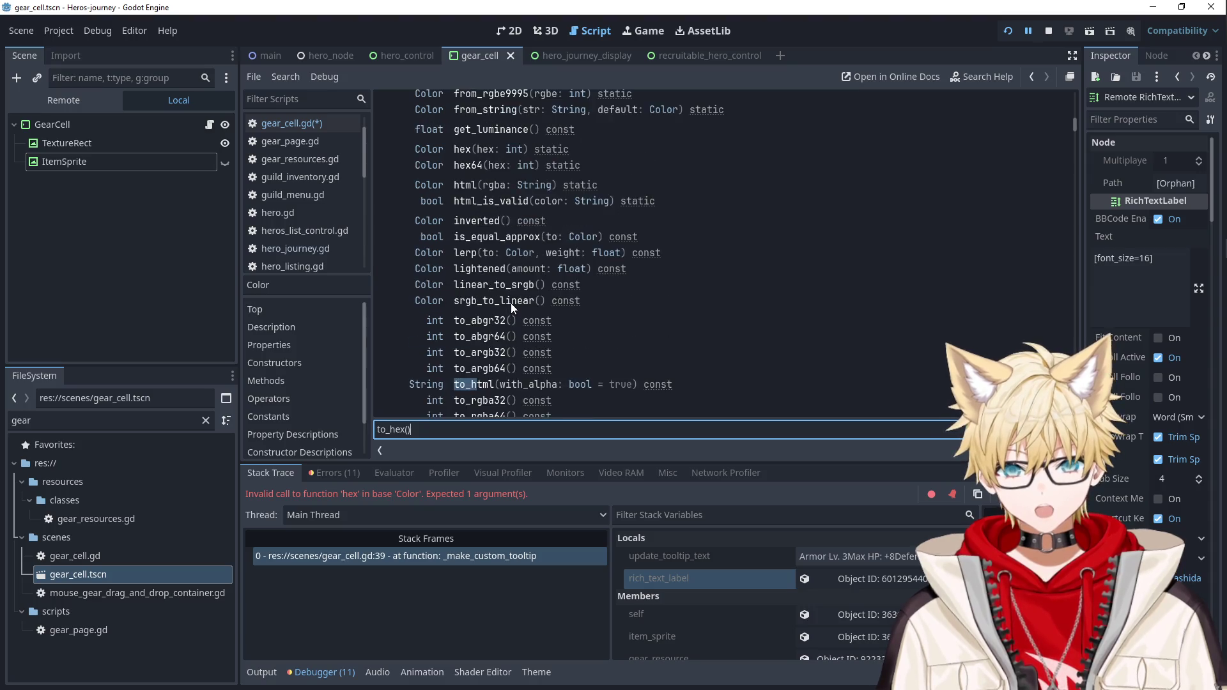
pyautogui.scroll(-3, 509, 300)
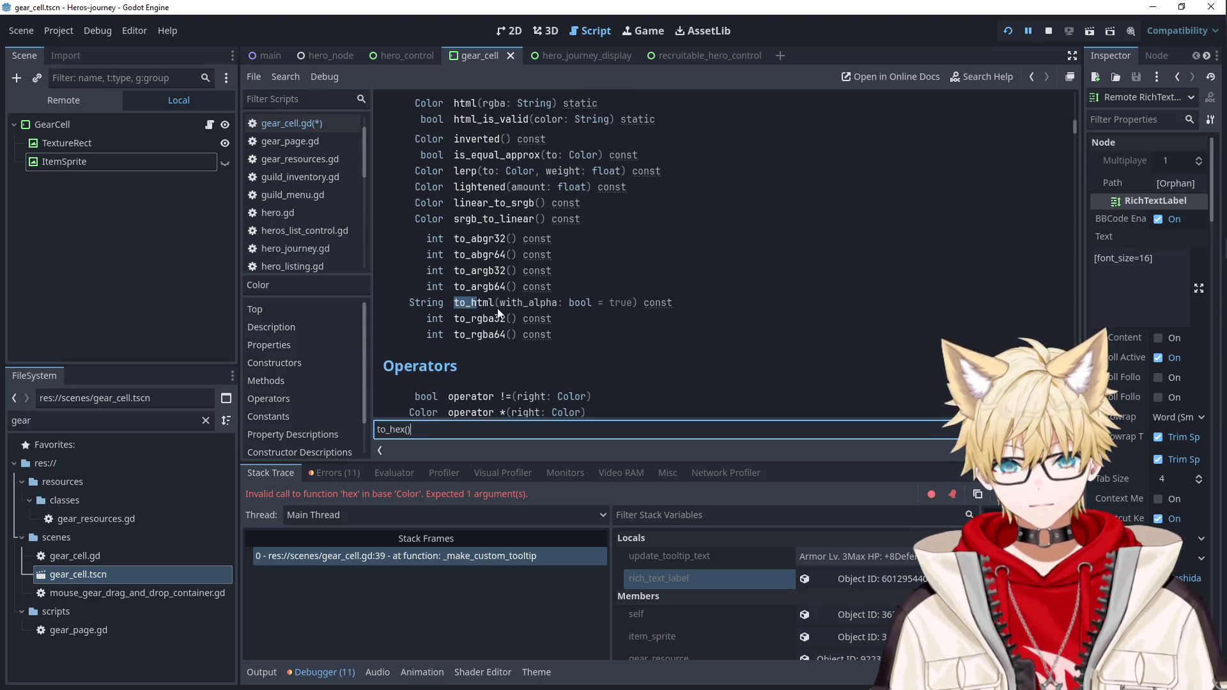
pyautogui.scroll(-8, 497, 308)
pyautogui.scroll(5, 497, 308)
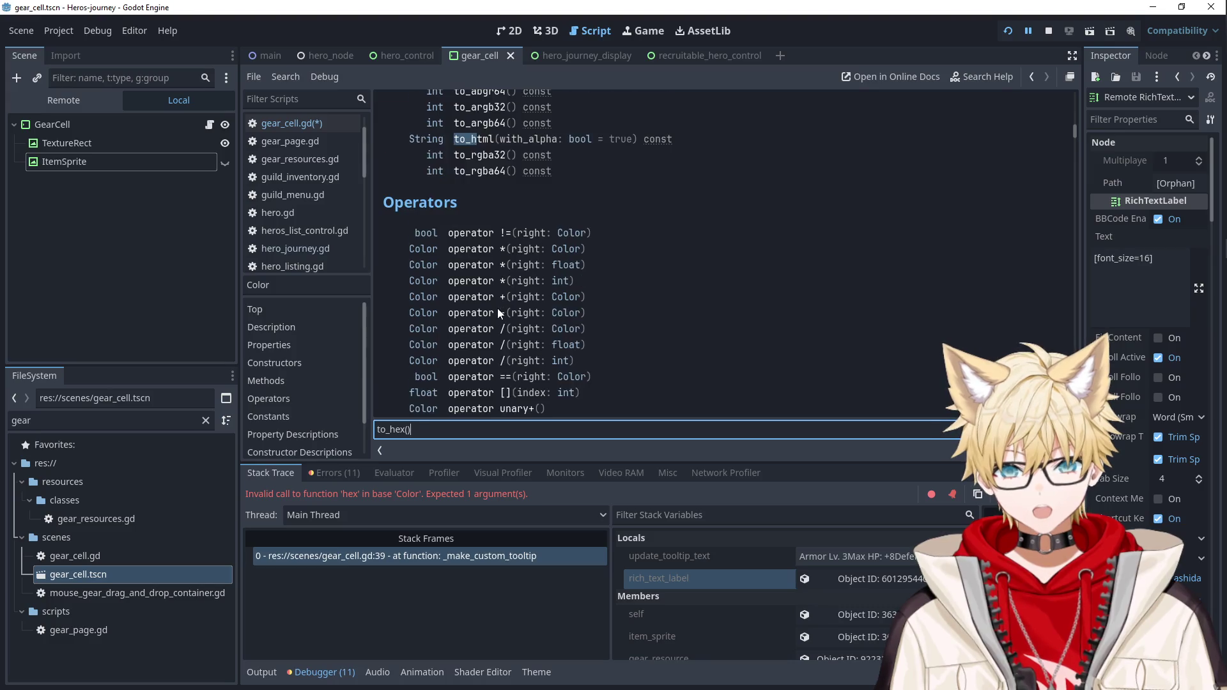
pyautogui.scroll(-4, 498, 308)
pyautogui.scroll(8, 497, 308)
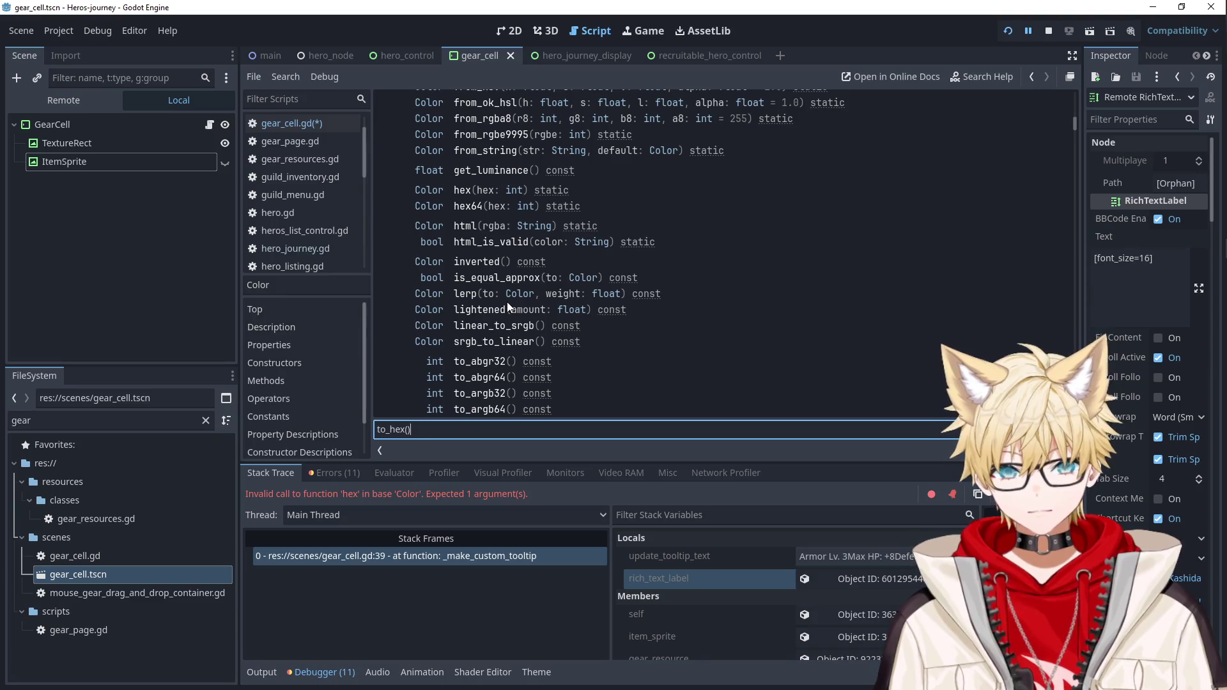
pyautogui.scroll(5, 507, 309)
pyautogui.scroll(2, 510, 305)
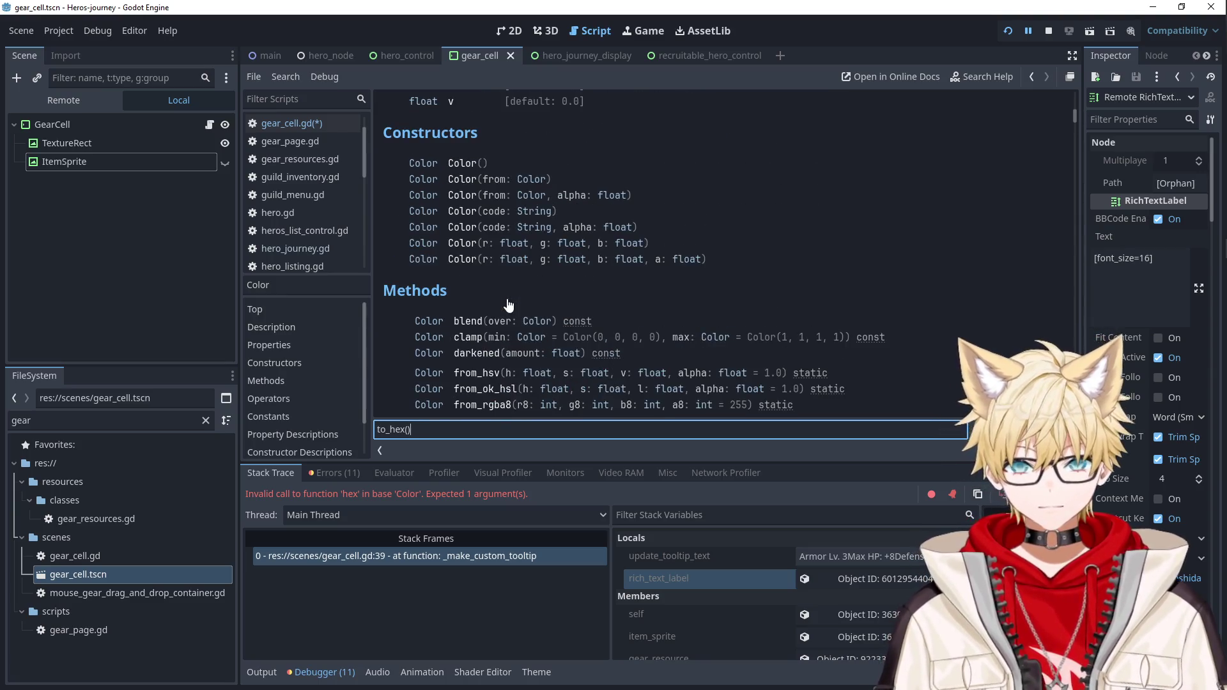
pyautogui.scroll(-4, 509, 305)
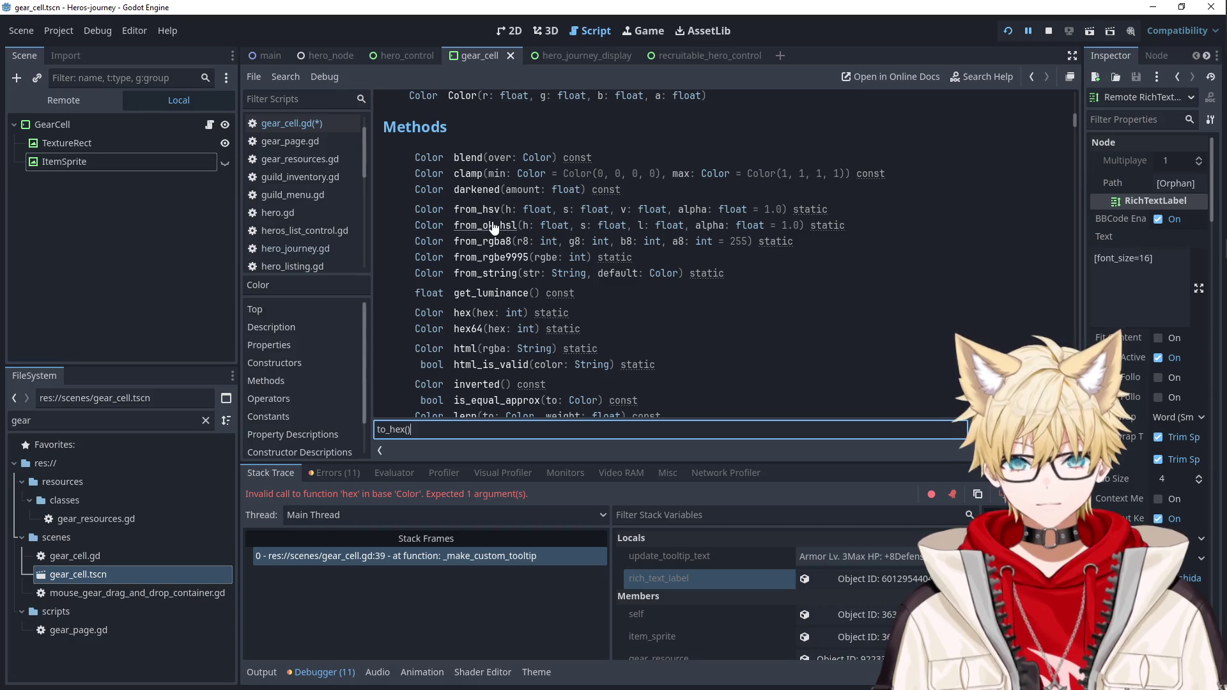
pyautogui.scroll(-1, 511, 294)
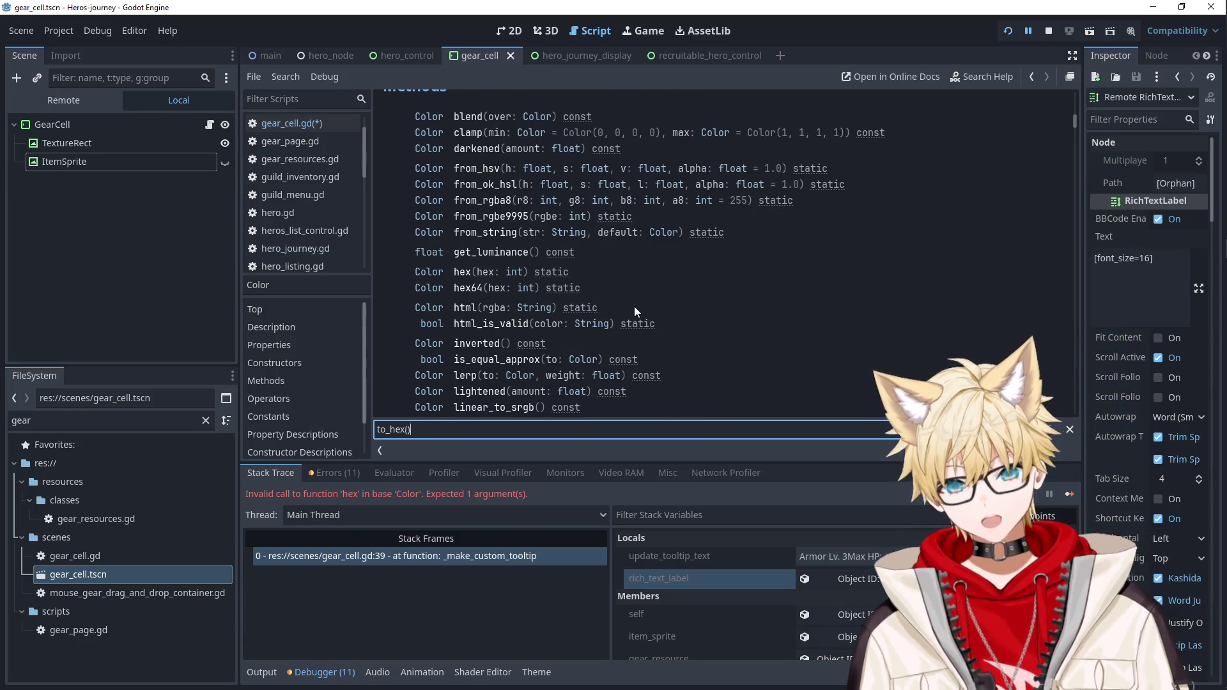
pyautogui.scroll(-2, 635, 307)
pyautogui.scroll(2, 635, 307)
pyautogui.scroll(12, 634, 305)
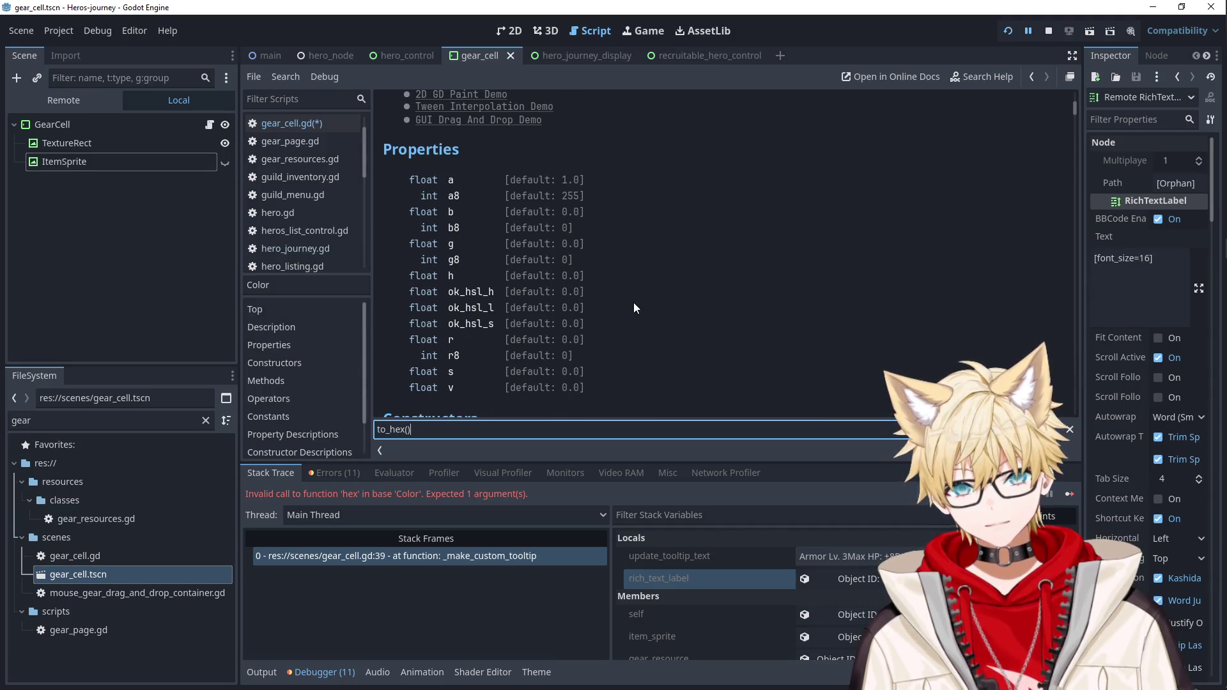
pyautogui.scroll(7, 634, 304)
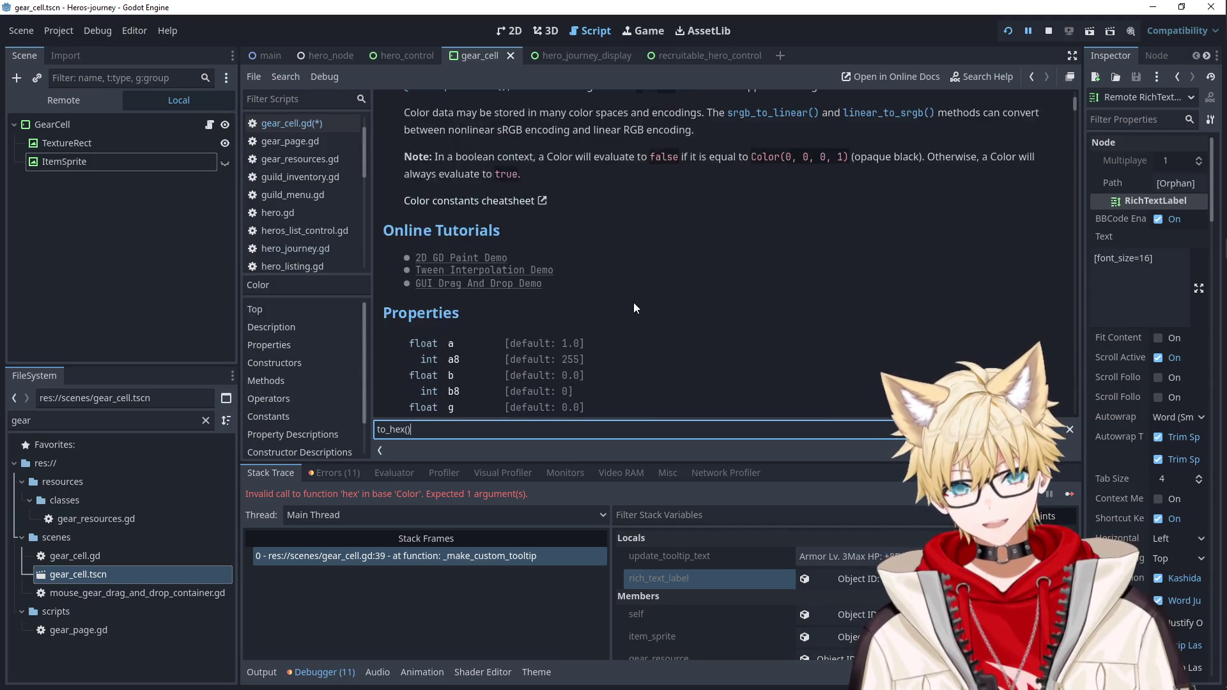
pyautogui.scroll(1, 634, 308)
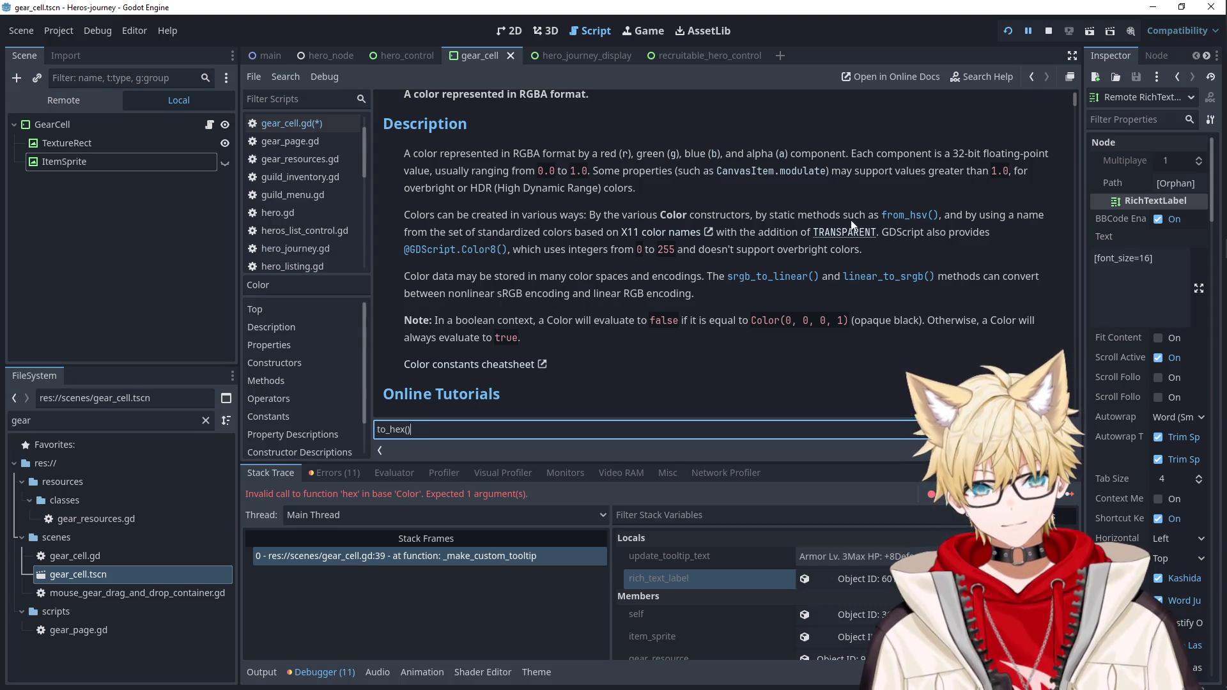
pyautogui.scroll(-20, 691, 326)
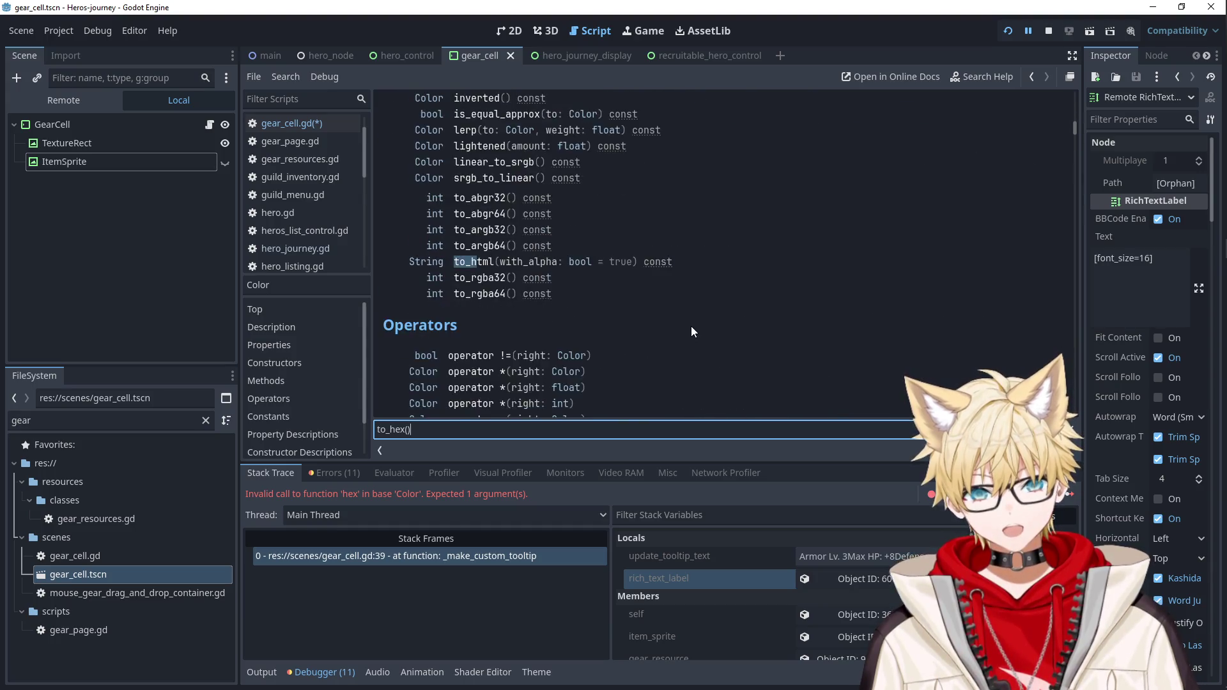
pyautogui.scroll(-5, 691, 326)
pyautogui.scroll(20, 689, 327)
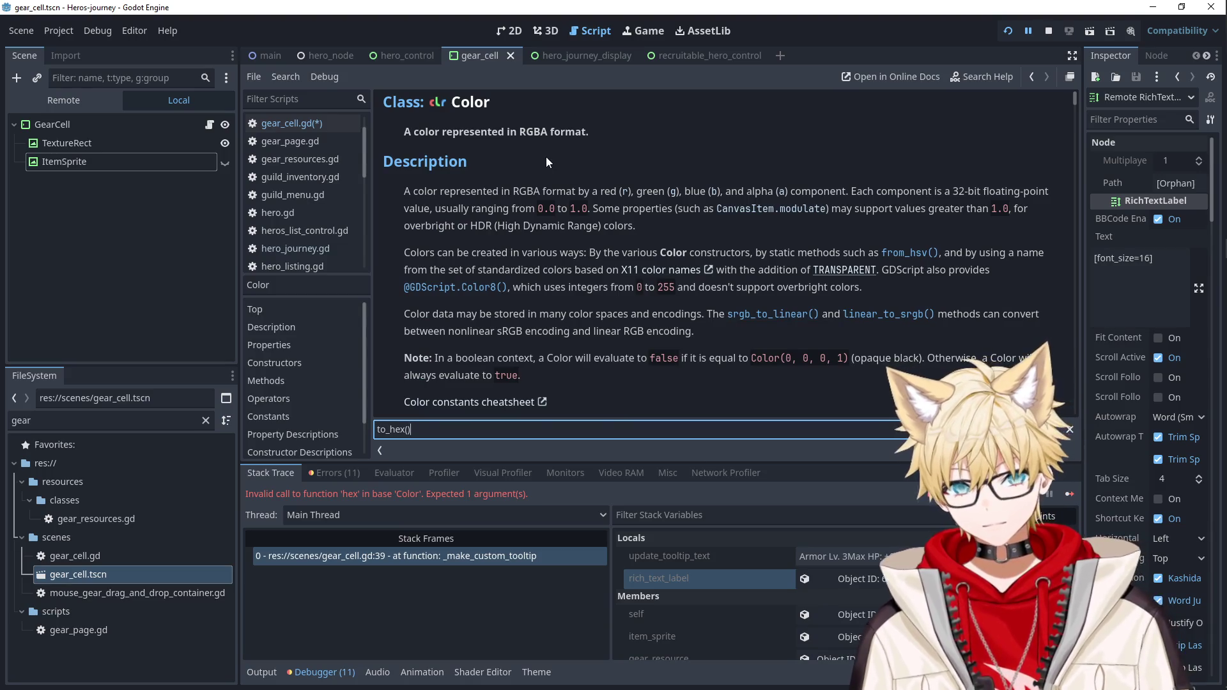
pyautogui.scroll(-8, 609, 314)
pyautogui.click(1028, 78)
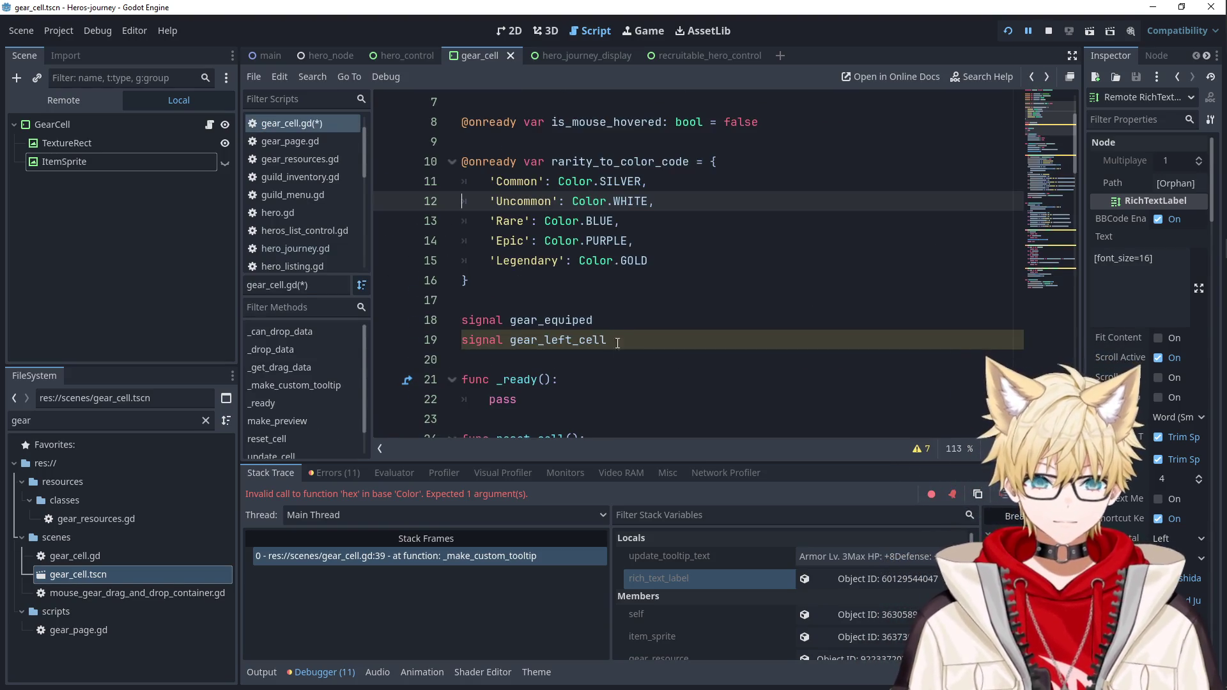
# - Change to_hex() on line 40 to to_html() and save the script
pyautogui.scroll(-13, 751, 320)
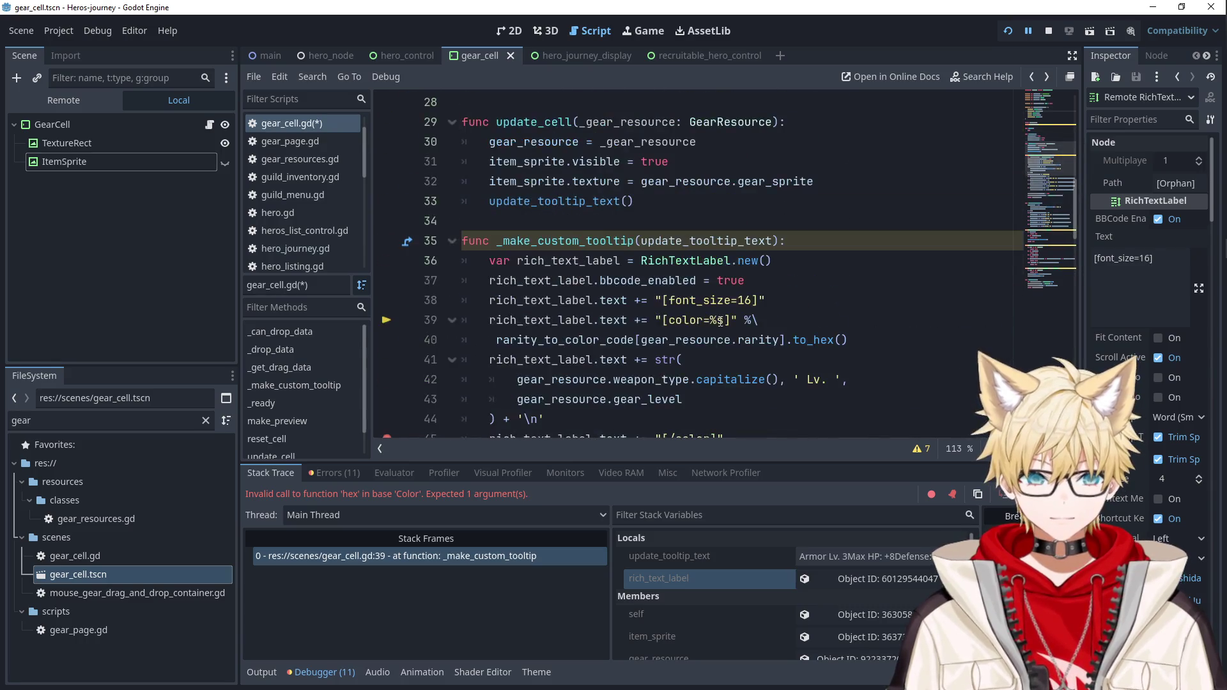
pyautogui.scroll(3, 722, 315)
pyautogui.scroll(4, 726, 204)
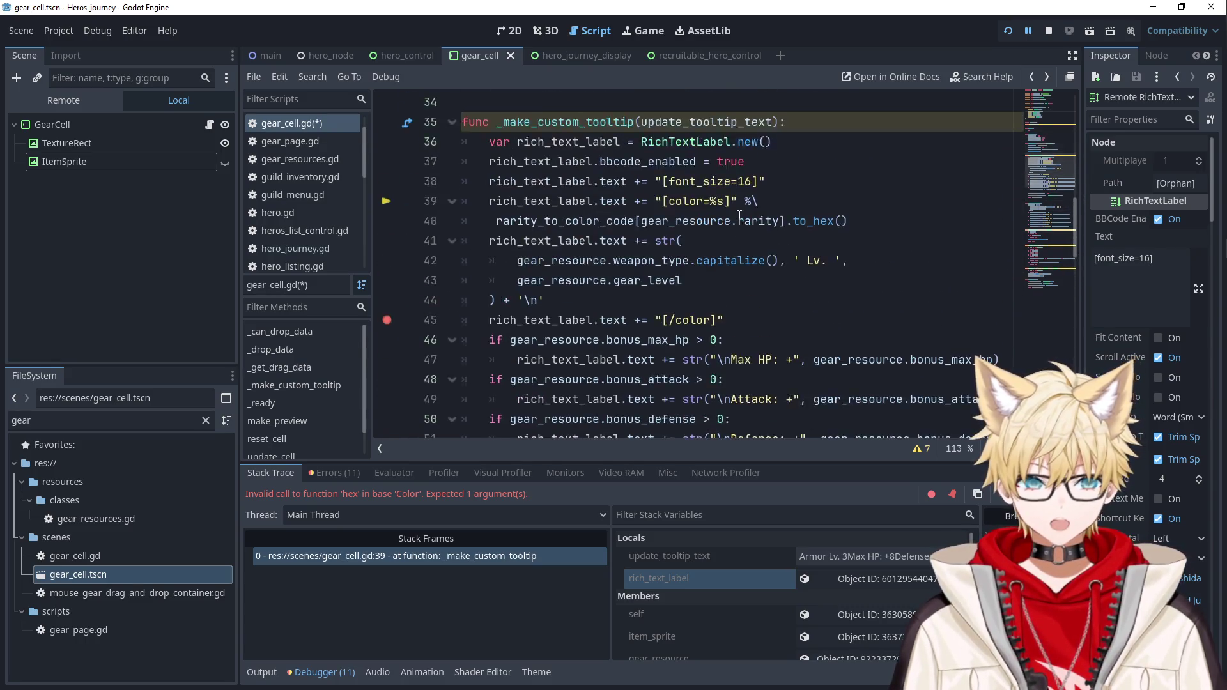
pyautogui.scroll(-1, 606, 258)
pyautogui.scroll(-3, 606, 257)
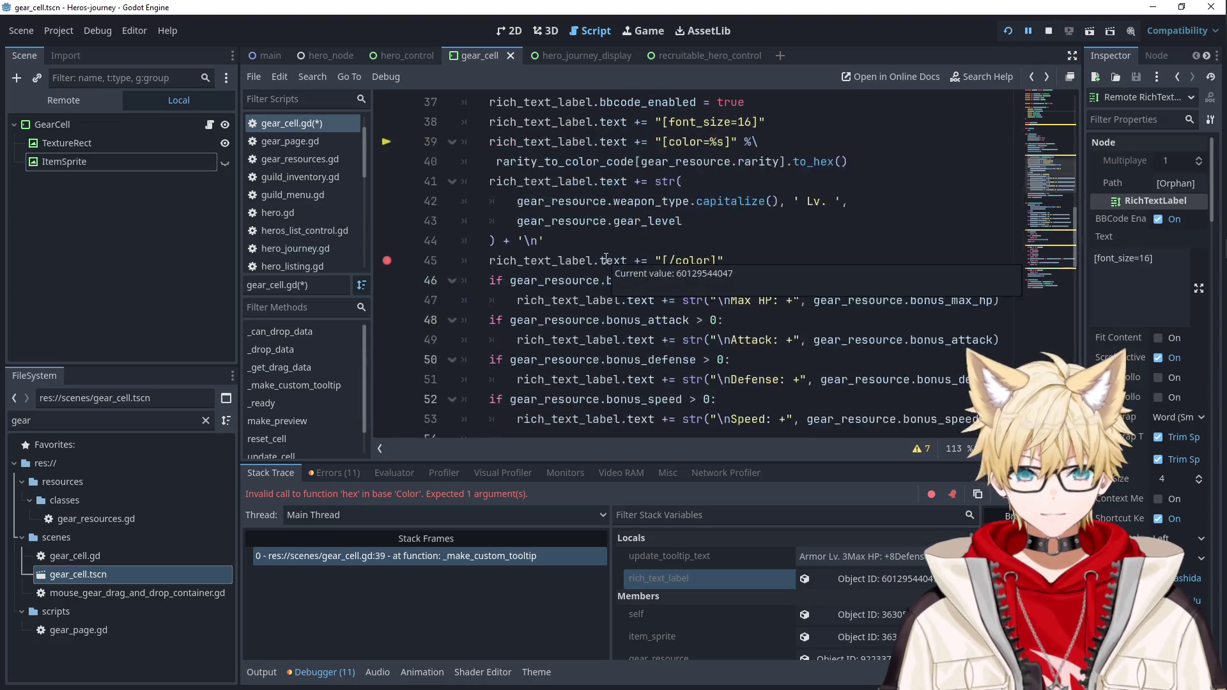
pyautogui.click(665, 242)
pyautogui.scroll(1, 738, 190)
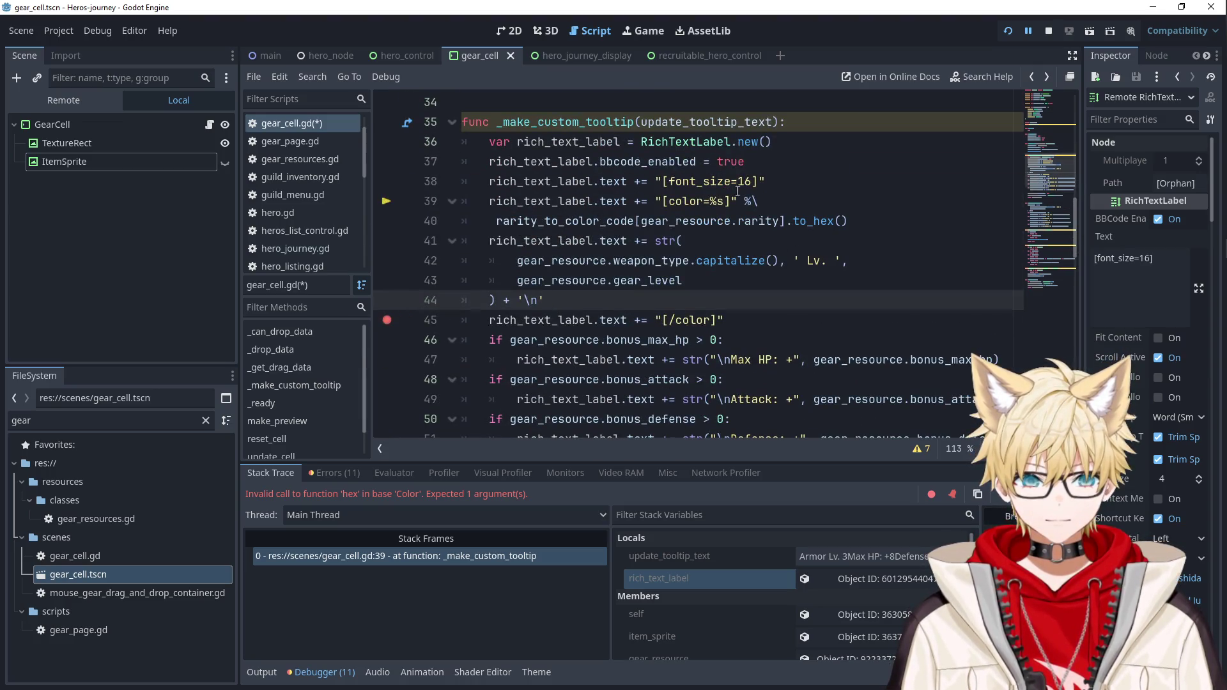
pyautogui.doubleClick(669, 223)
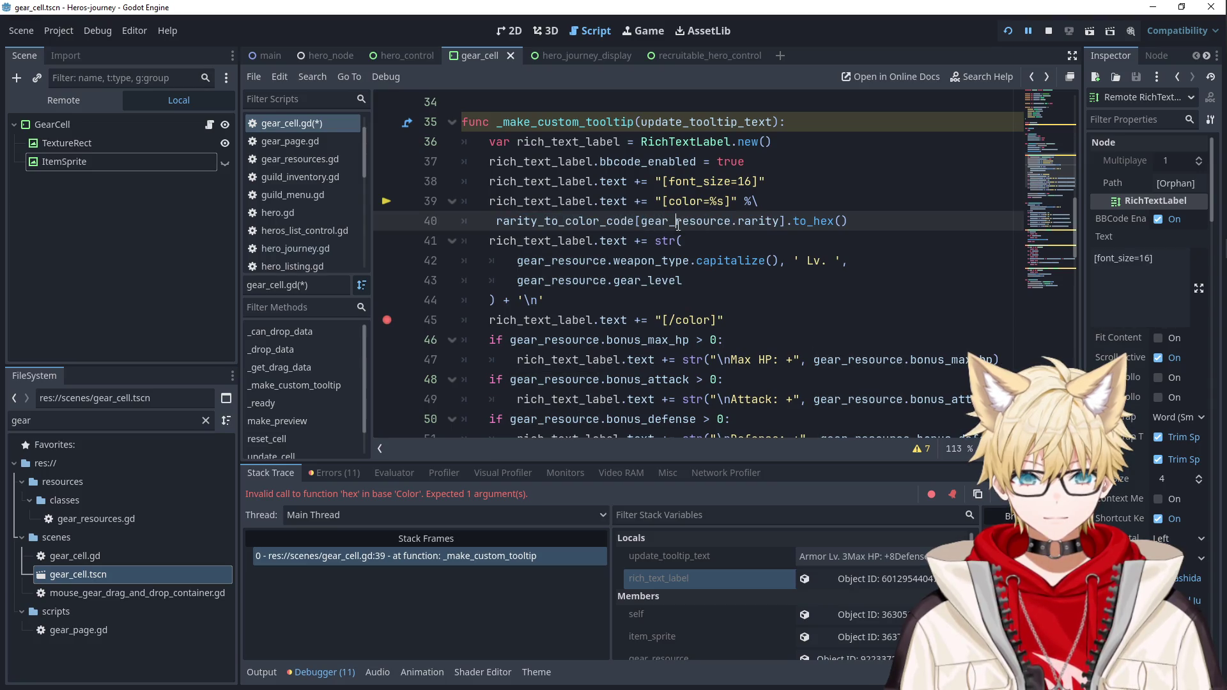
pyautogui.doubleClick(812, 221)
pyautogui.write('to_')
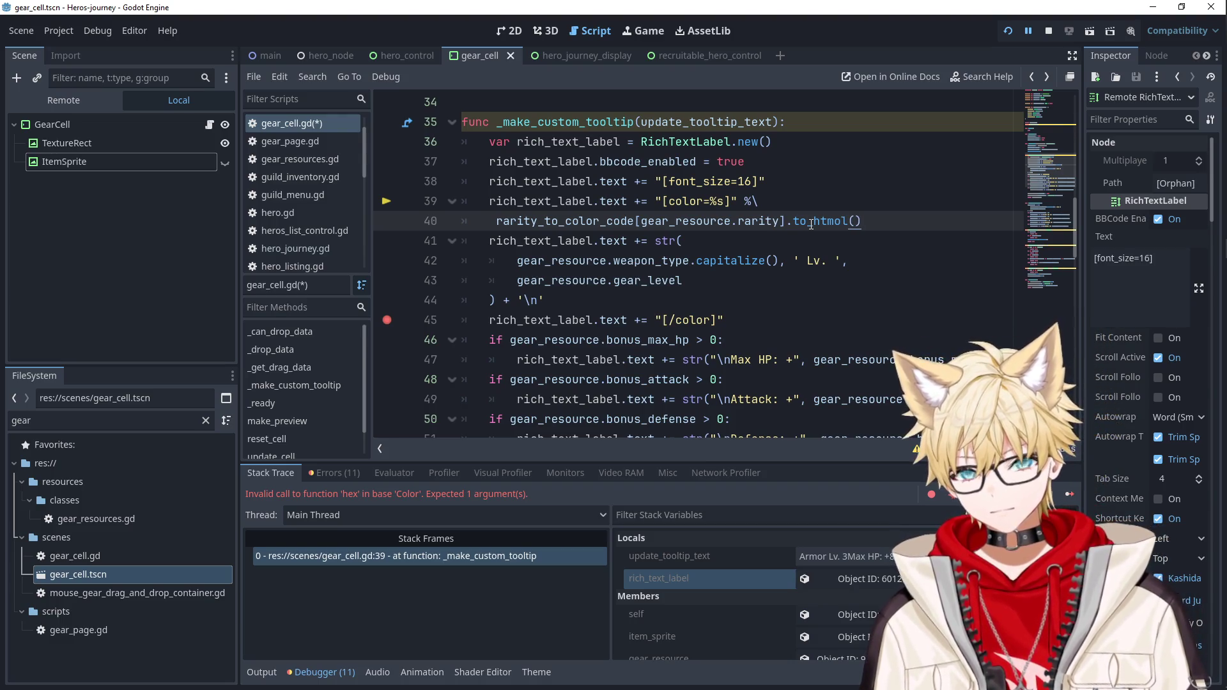
pyautogui.press('BackSpace')
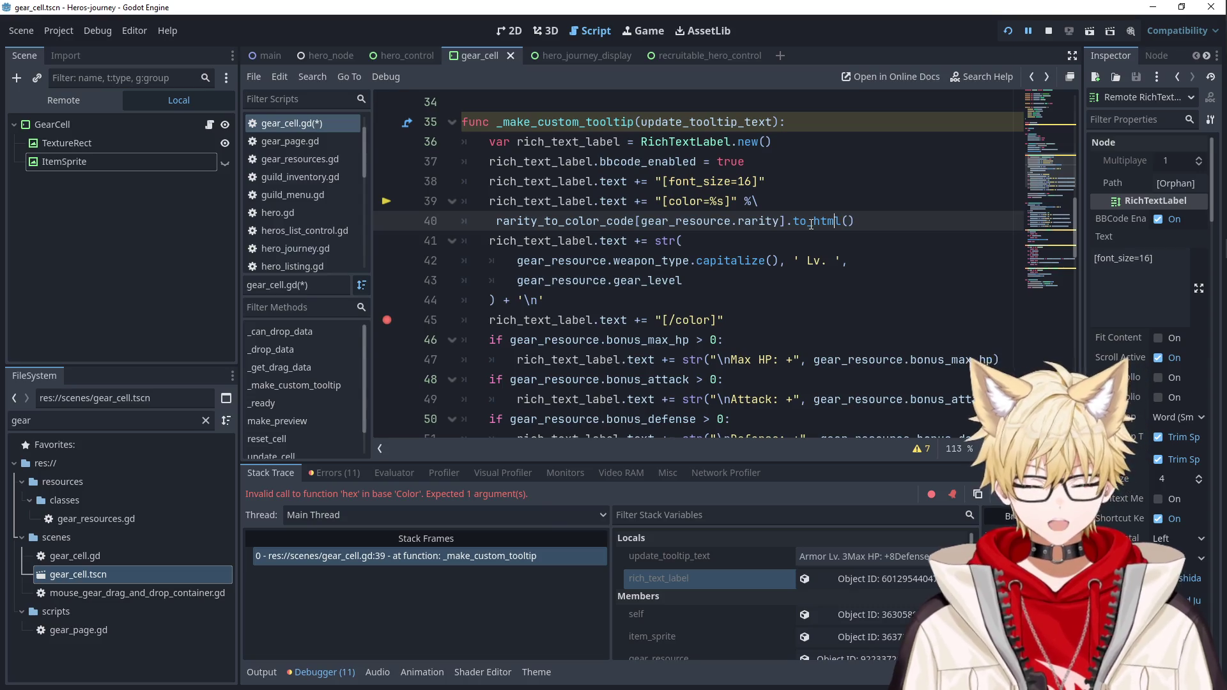
pyautogui.press('Down')
# - Rerun the game, open the Gear grid and hover a cell to hit the breakpoint
pyautogui.click(1007, 33)
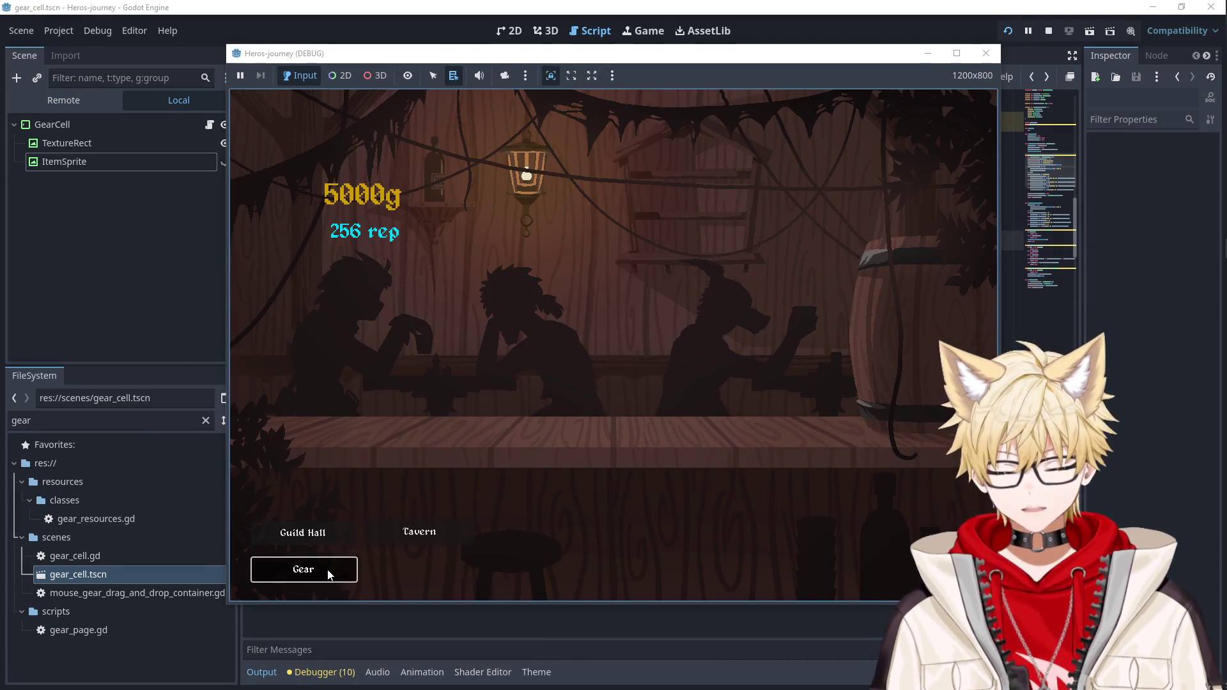
pyautogui.click(329, 575)
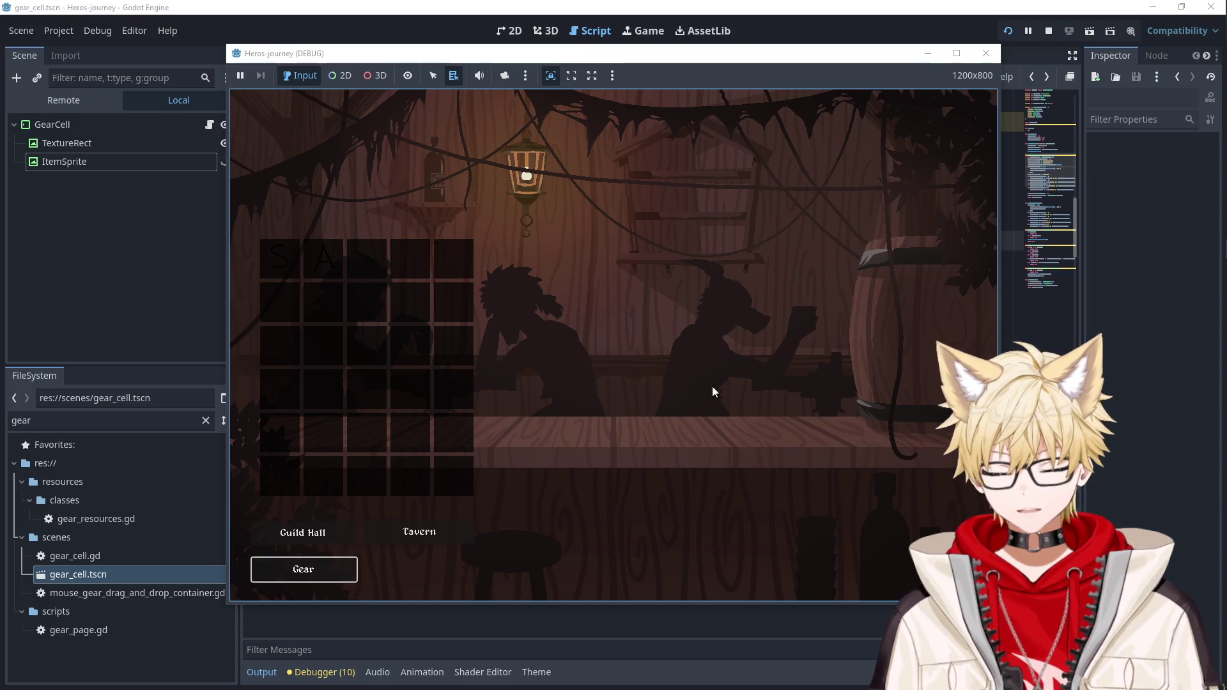
pyautogui.moveTo(325, 263)
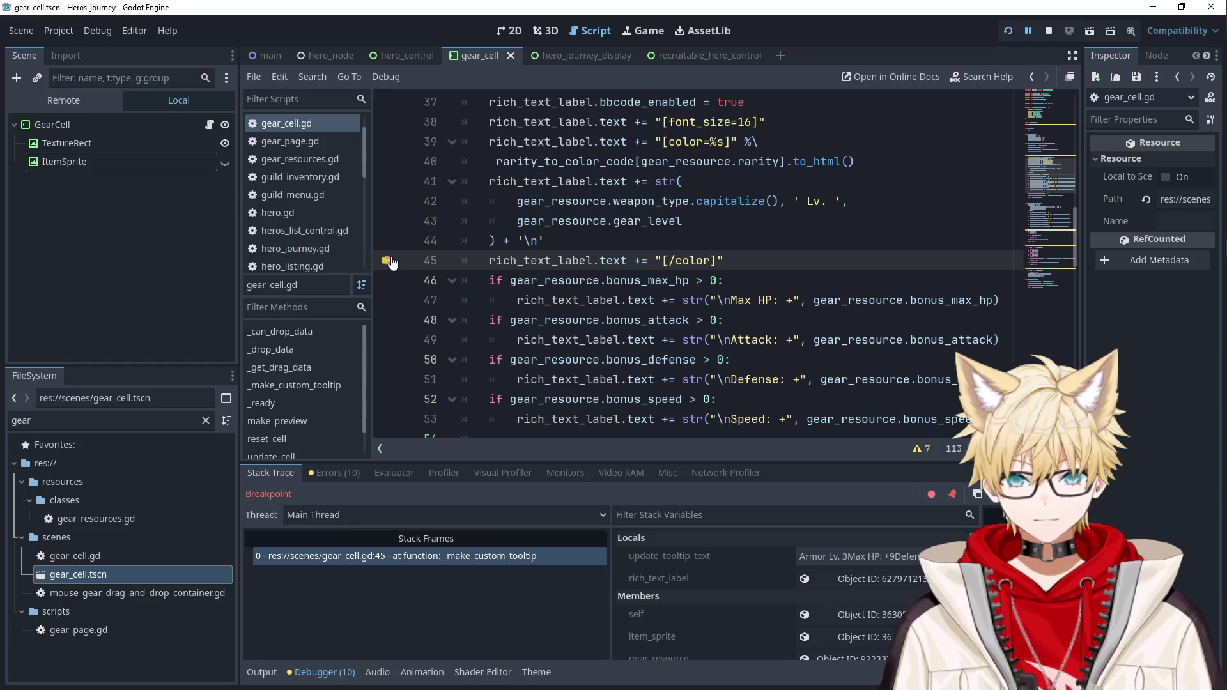
# - Inspect rich_text_label, remove the line 45 breakpoint and resume the game
pyautogui.scroll(-1, 859, 622)
pyautogui.scroll(1, 859, 623)
pyautogui.click(861, 578)
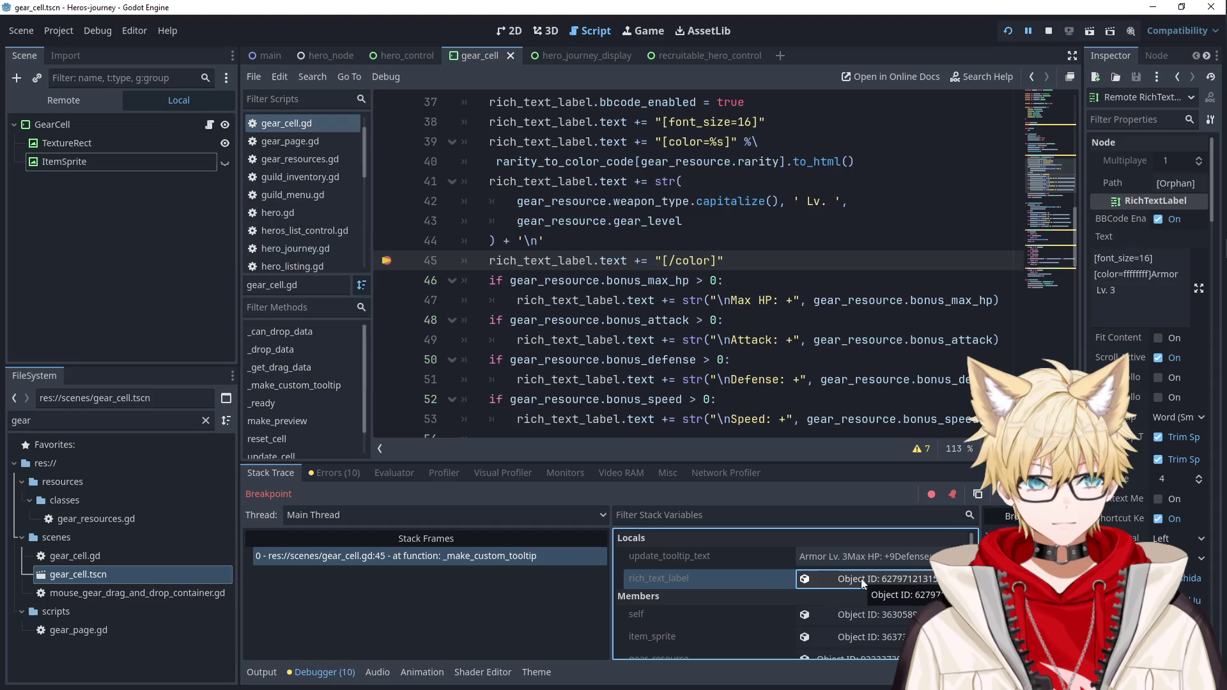
pyautogui.click(386, 260)
pyautogui.scroll(-3, 412, 358)
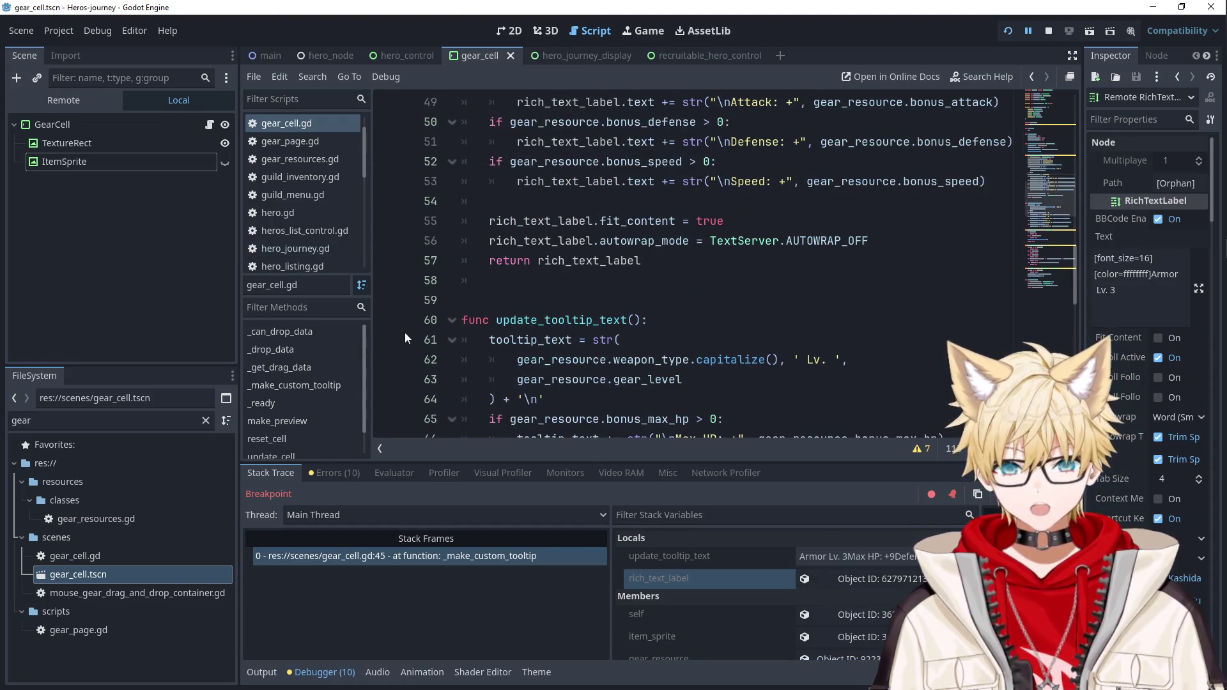
pyautogui.press('F12')
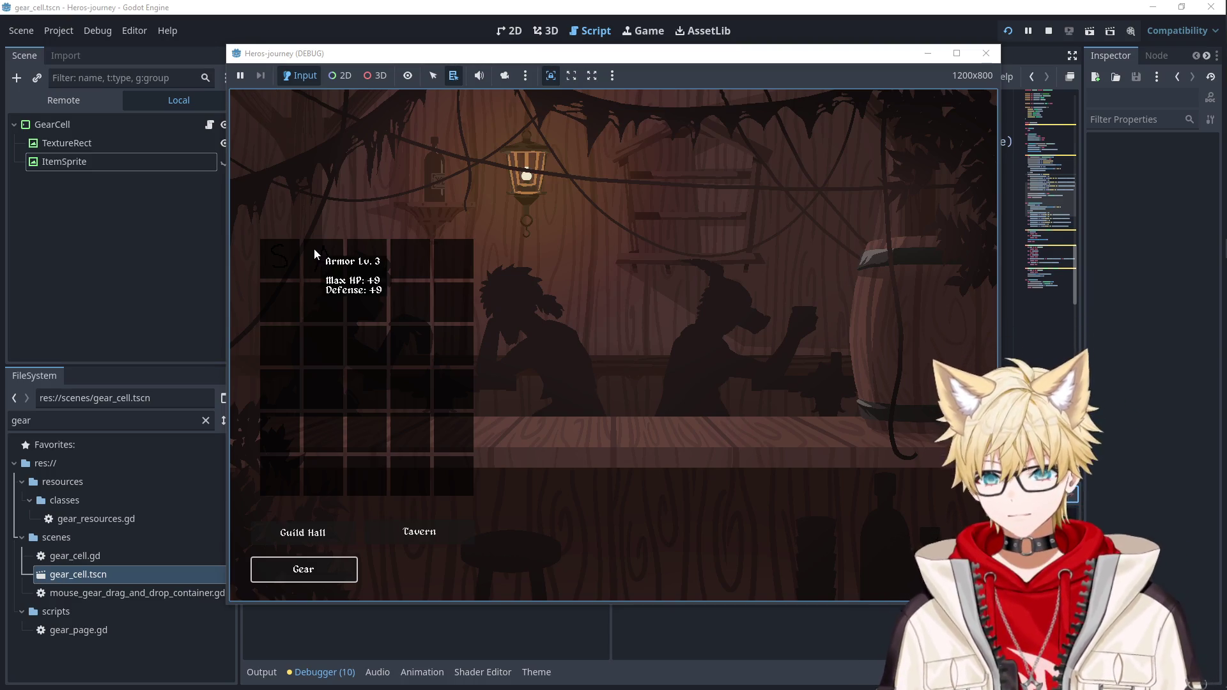
pyautogui.click(940, 53)
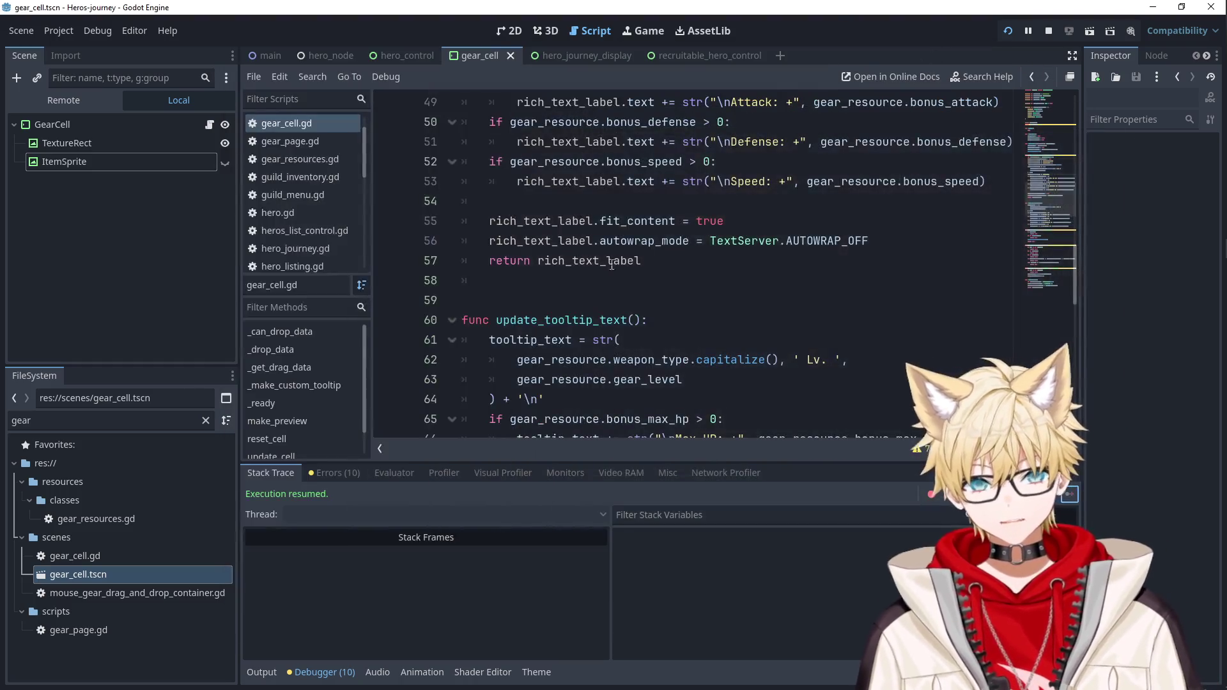
# - Break on line 57's return, relaunch, and inspect the label's BBCode text with its colour tag
pyautogui.click(386, 260)
pyautogui.click(1007, 33)
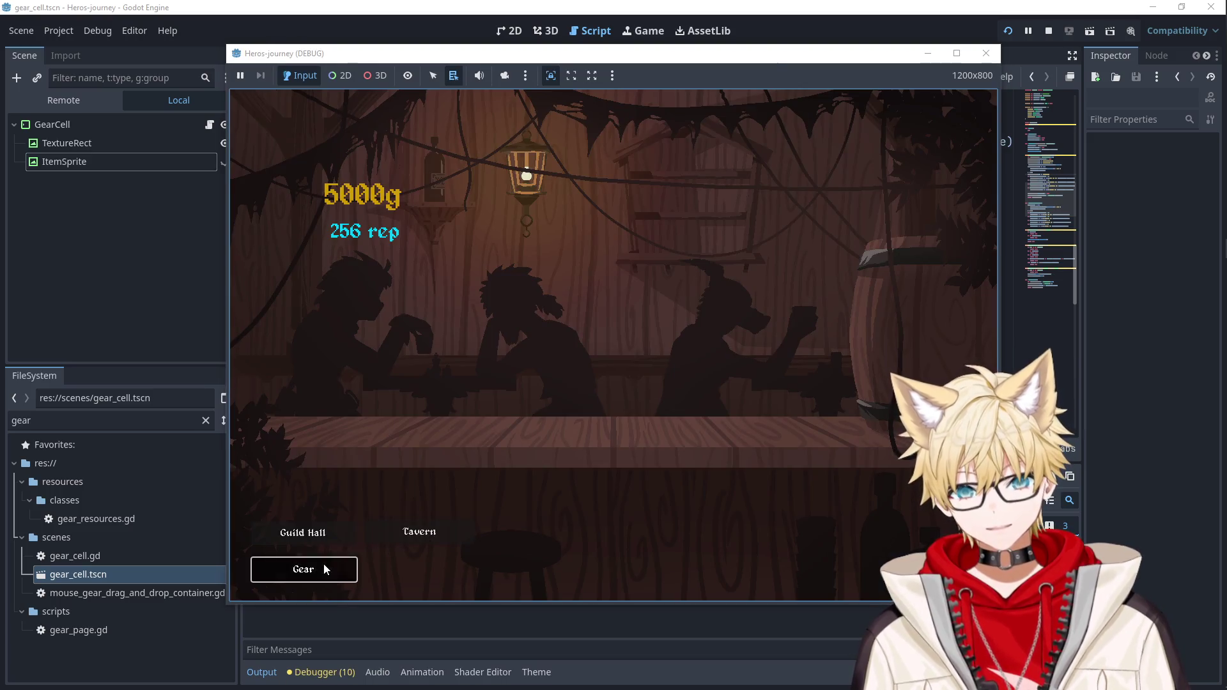
pyautogui.click(324, 569)
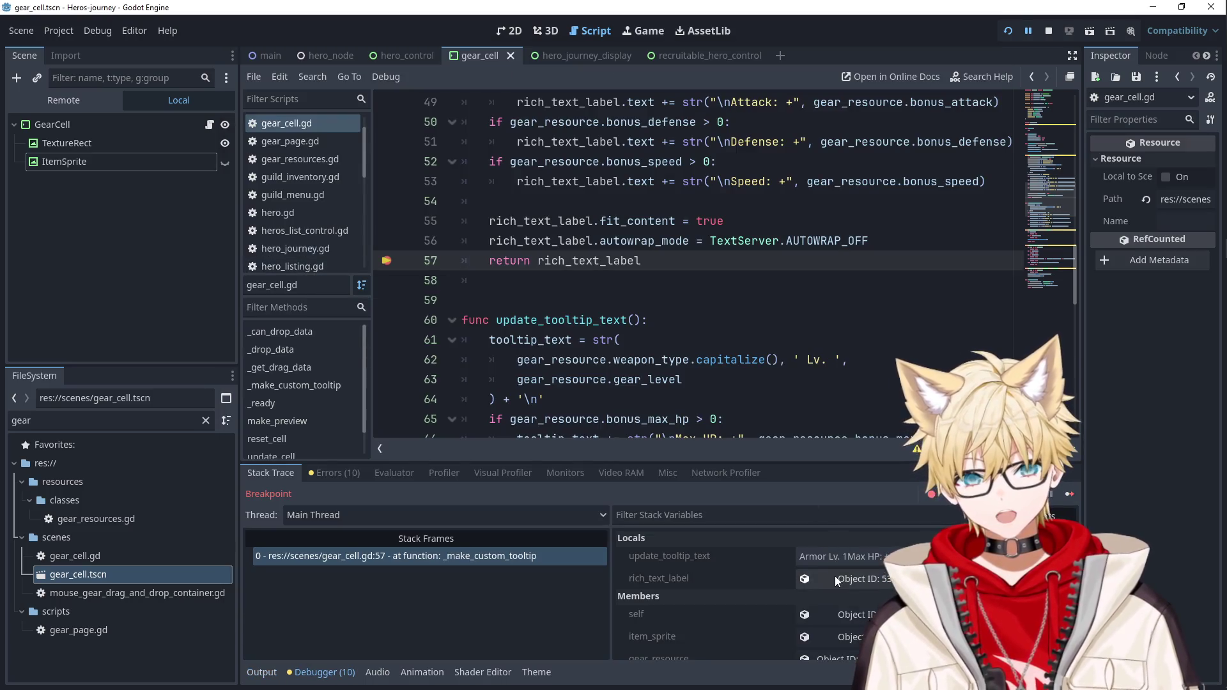
pyautogui.click(837, 578)
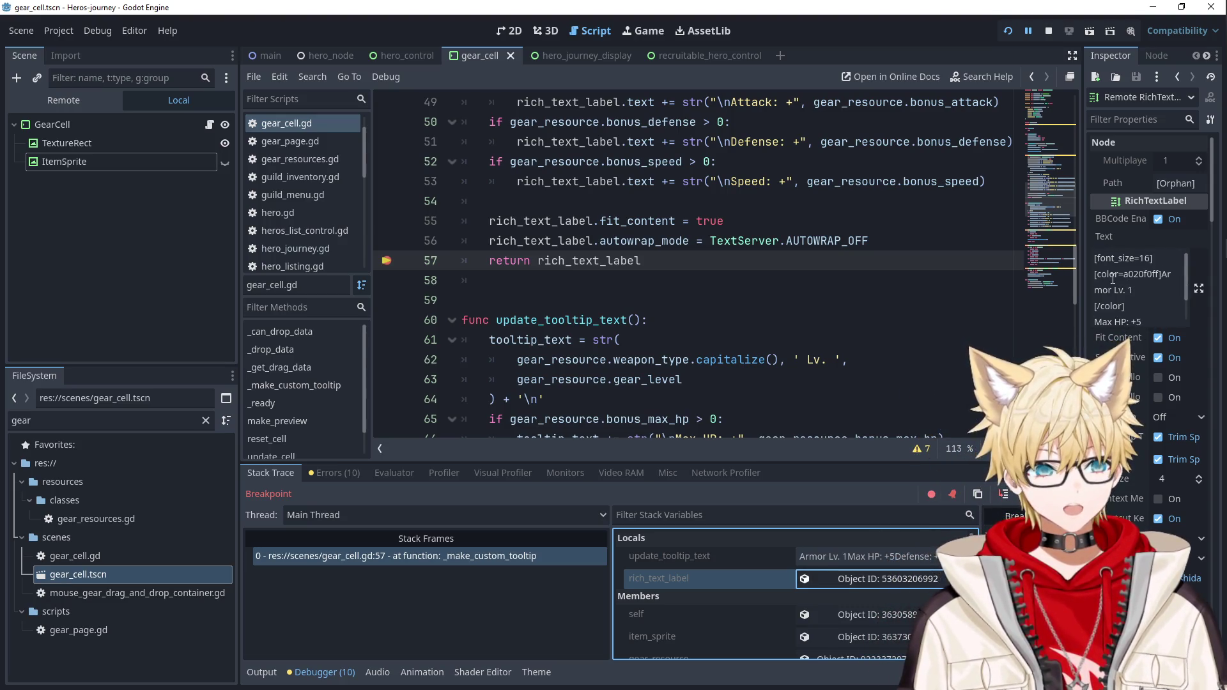
pyautogui.moveTo(1123, 279)
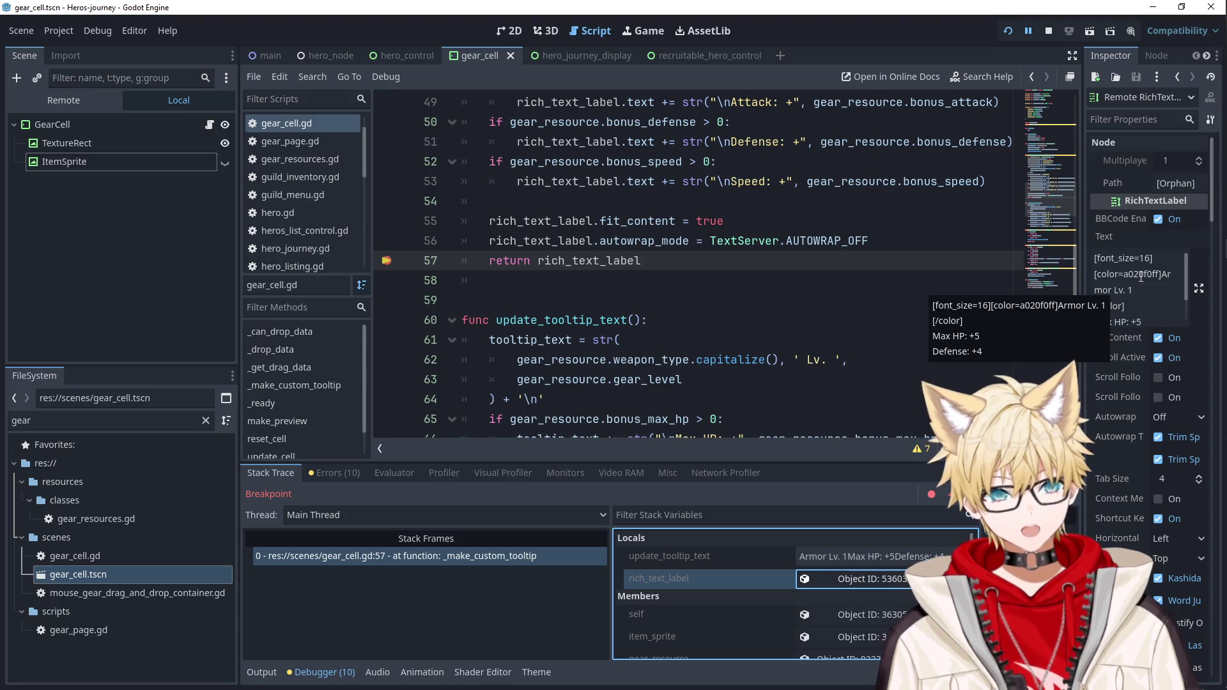
pyautogui.click(1152, 275)
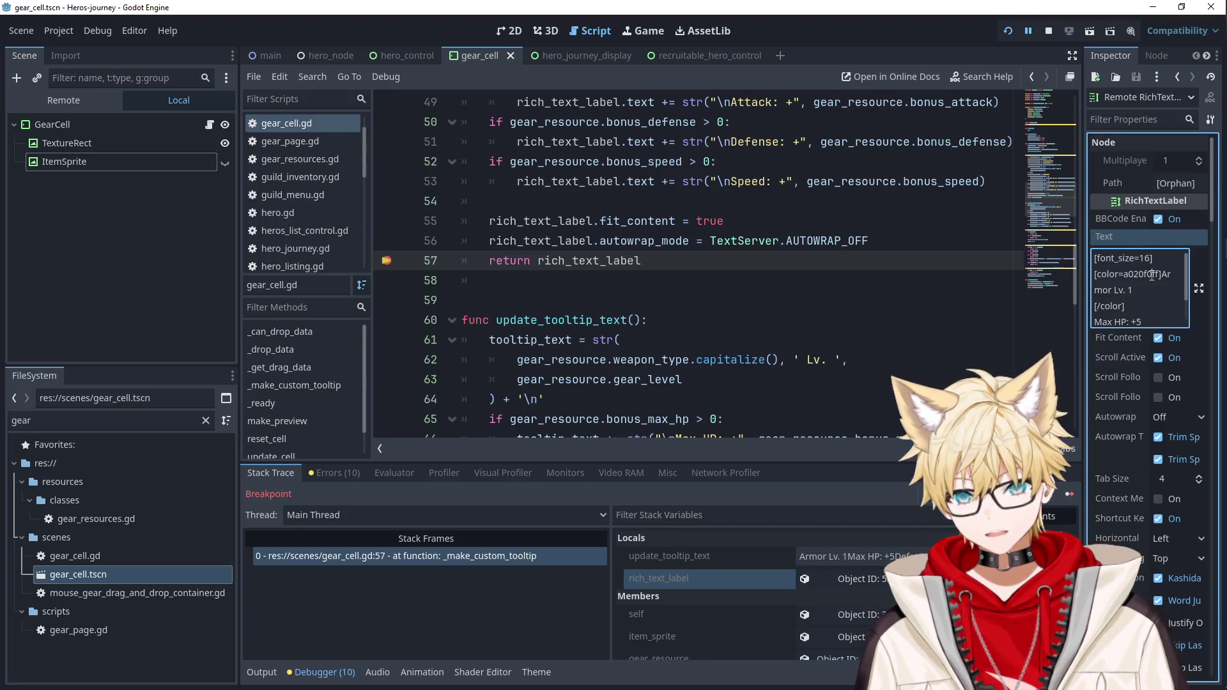
pyautogui.click(881, 295)
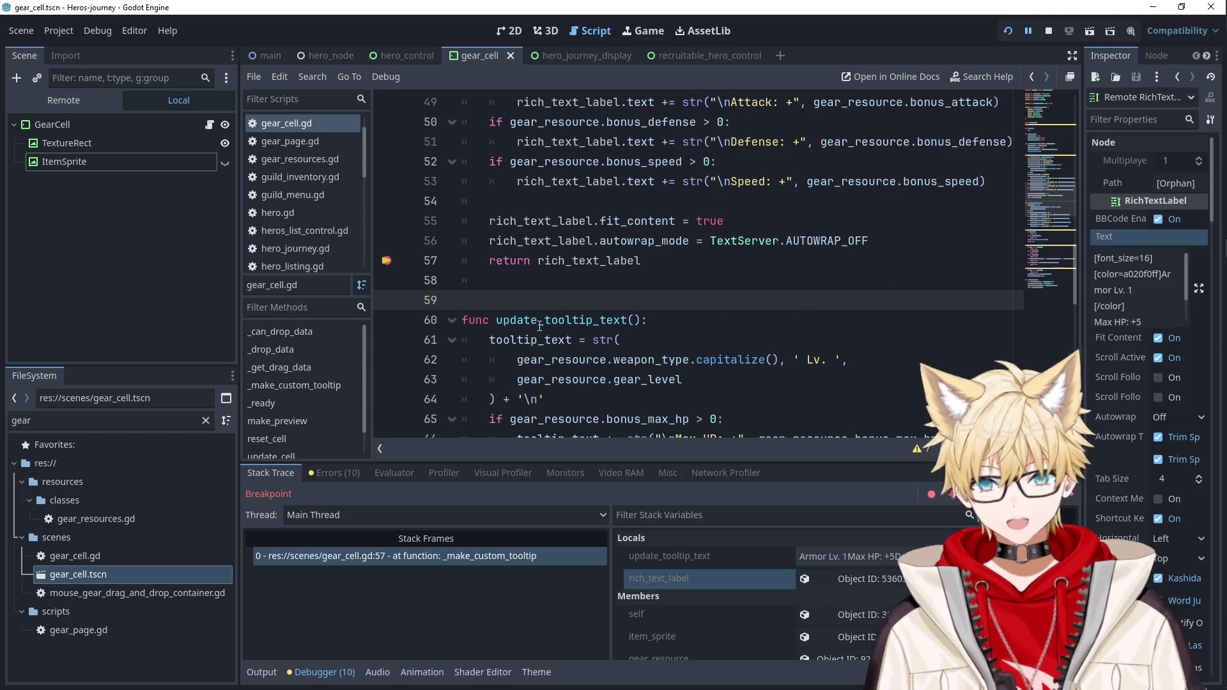
# - Remove the line 57 breakpoint, resume, and view the purple 'Armor Lv. 1' tooltip on a gear cell
pyautogui.click(386, 260)
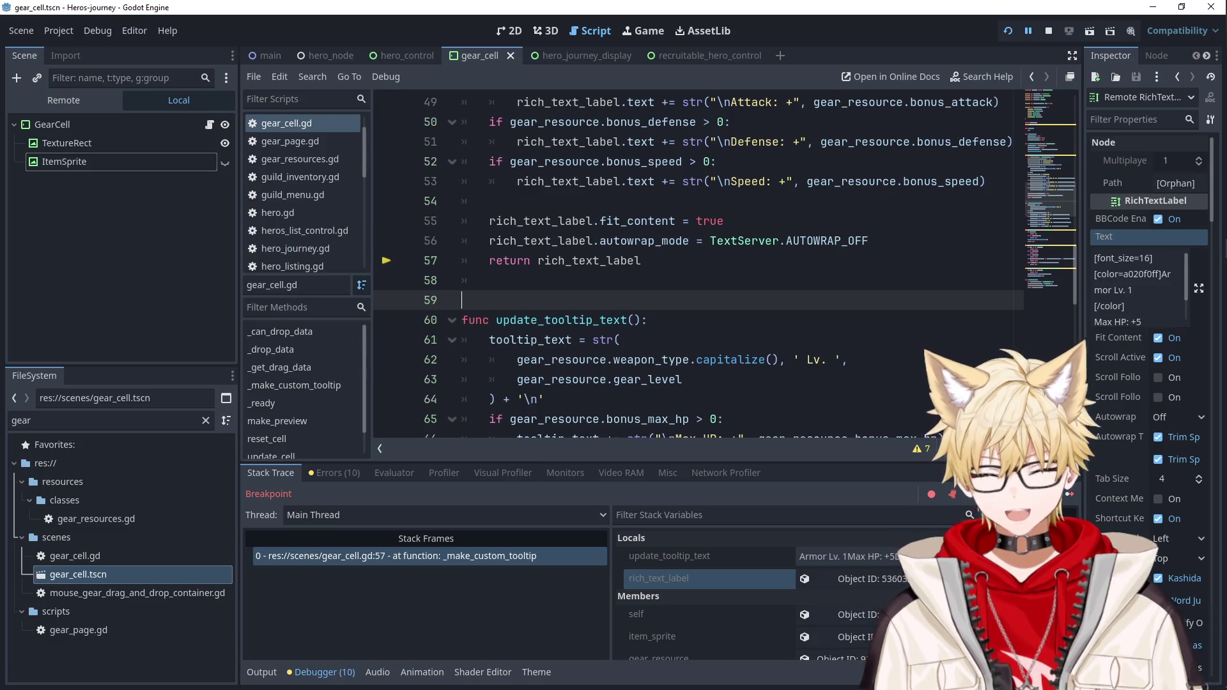
pyautogui.press('F12')
pyautogui.moveTo(338, 270)
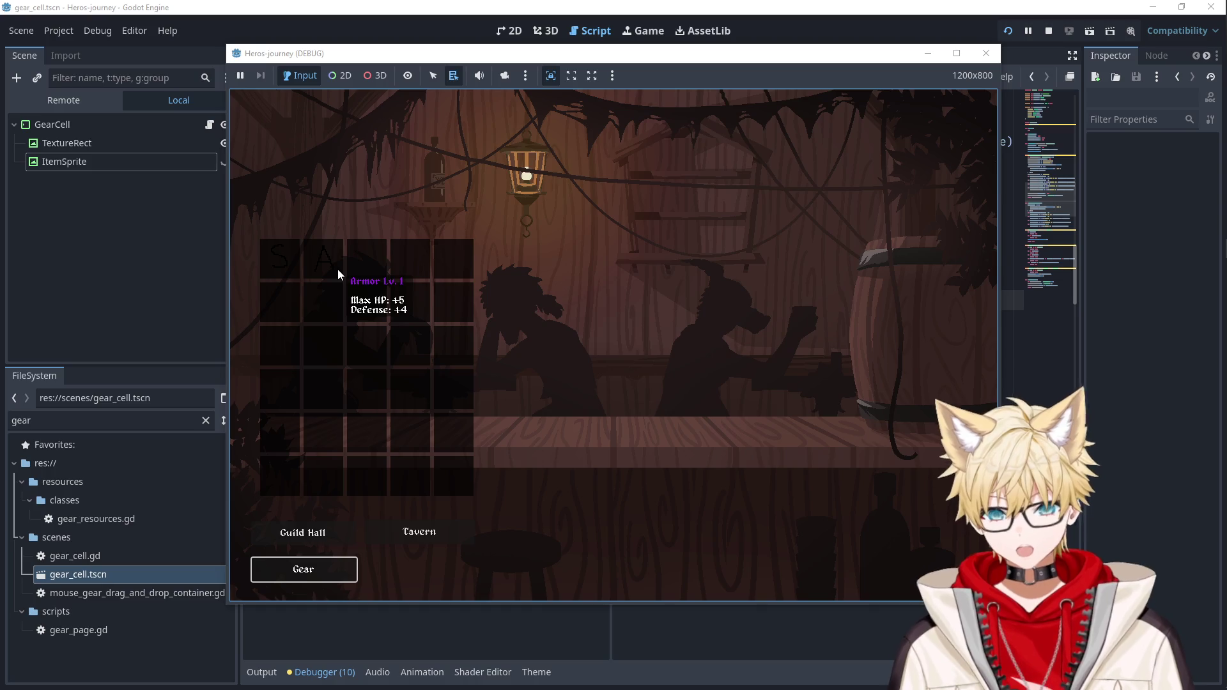
# - Launch Paint from the Start search and move its window onto the screen
pyautogui.click(1207, 9)
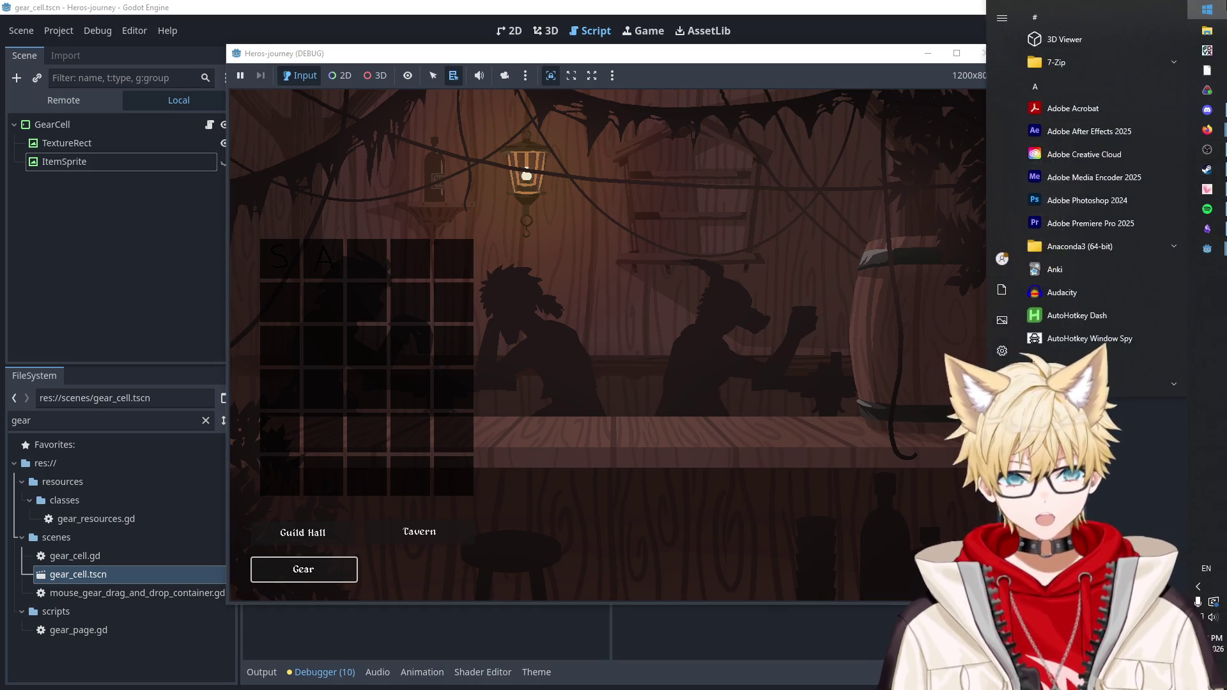
pyautogui.write('paint')
pyautogui.press('Return')
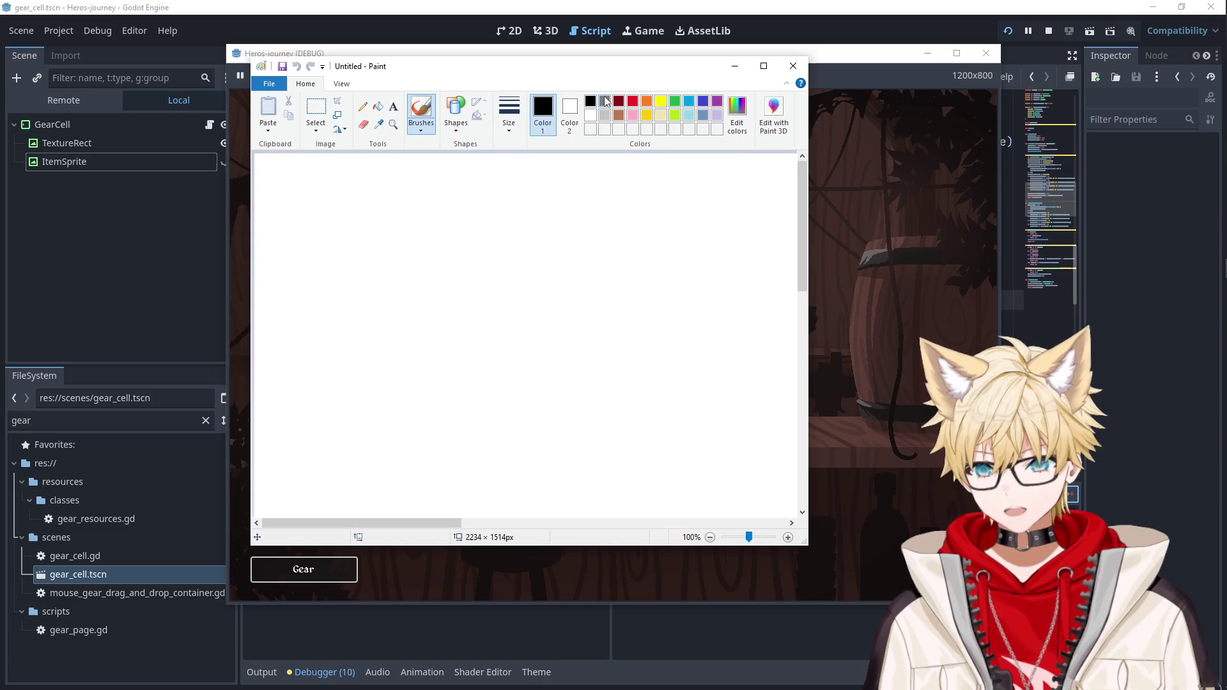
pyautogui.hotkey('alt', 'Tab')
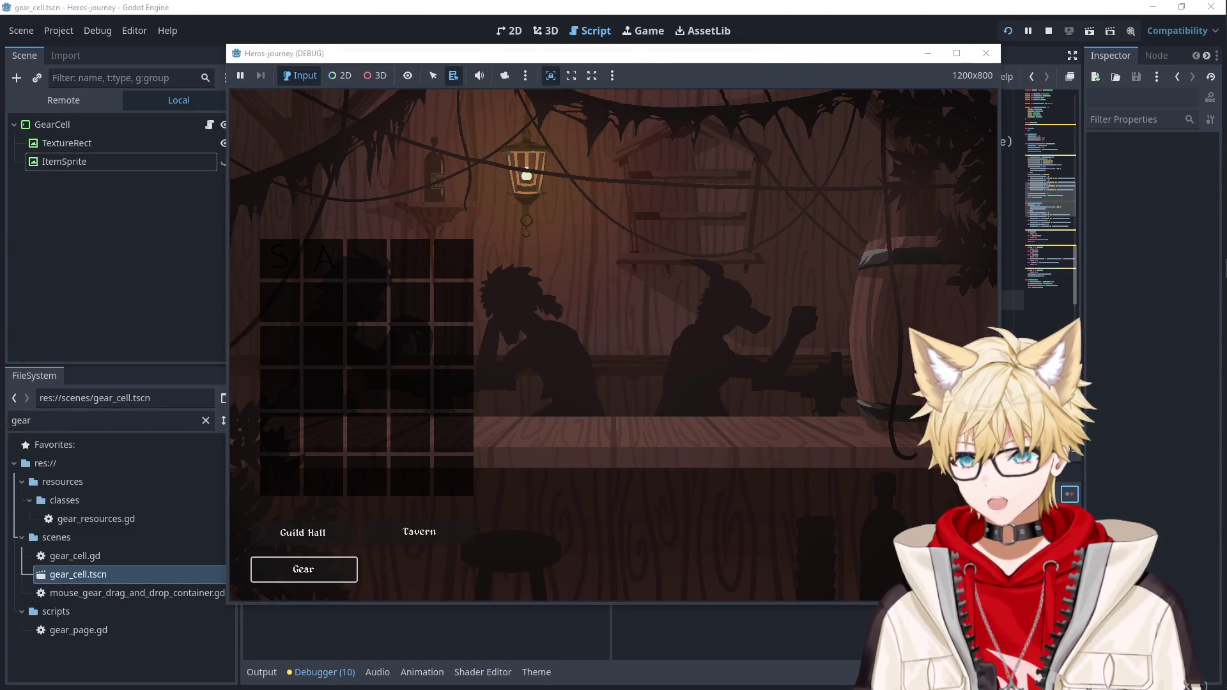
pyautogui.hotkey('alt', 'Tab')
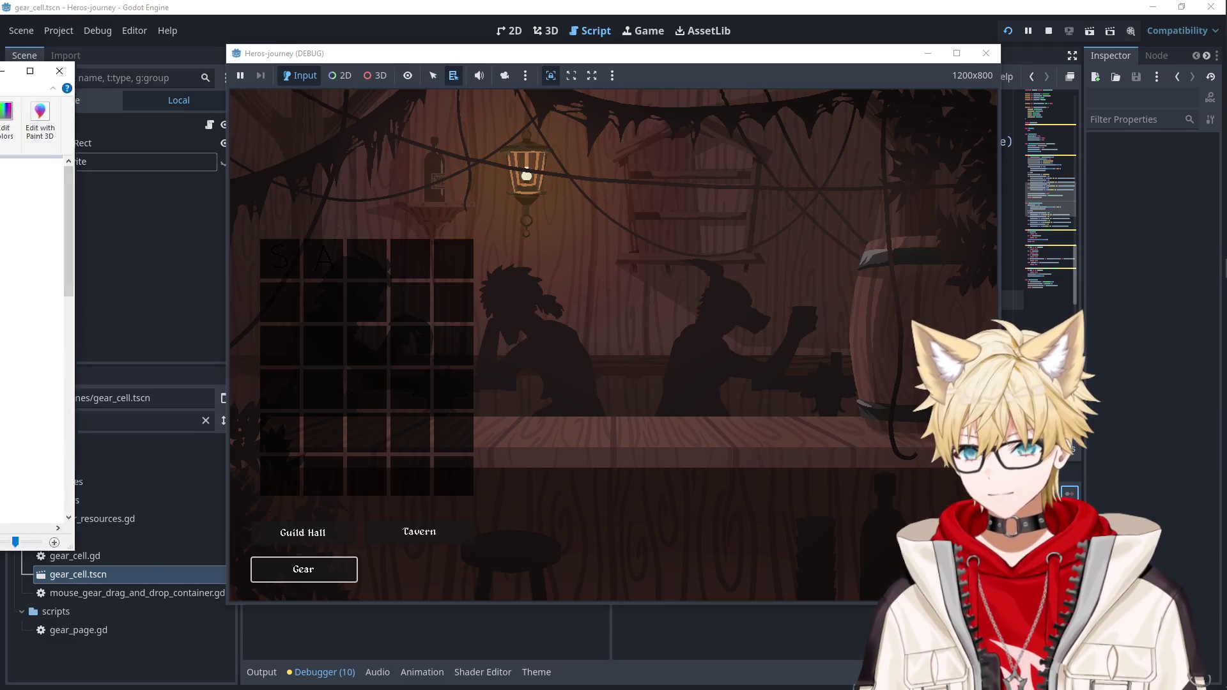
pyautogui.moveTo(1, 62)
pyautogui.mouseDown()
pyautogui.moveTo(467, 50)
pyautogui.moveTo(599, 72)
pyautogui.moveTo(751, 56)
pyautogui.moveTo(991, 91)
pyautogui.moveTo(718, 108)
pyautogui.mouseUp()
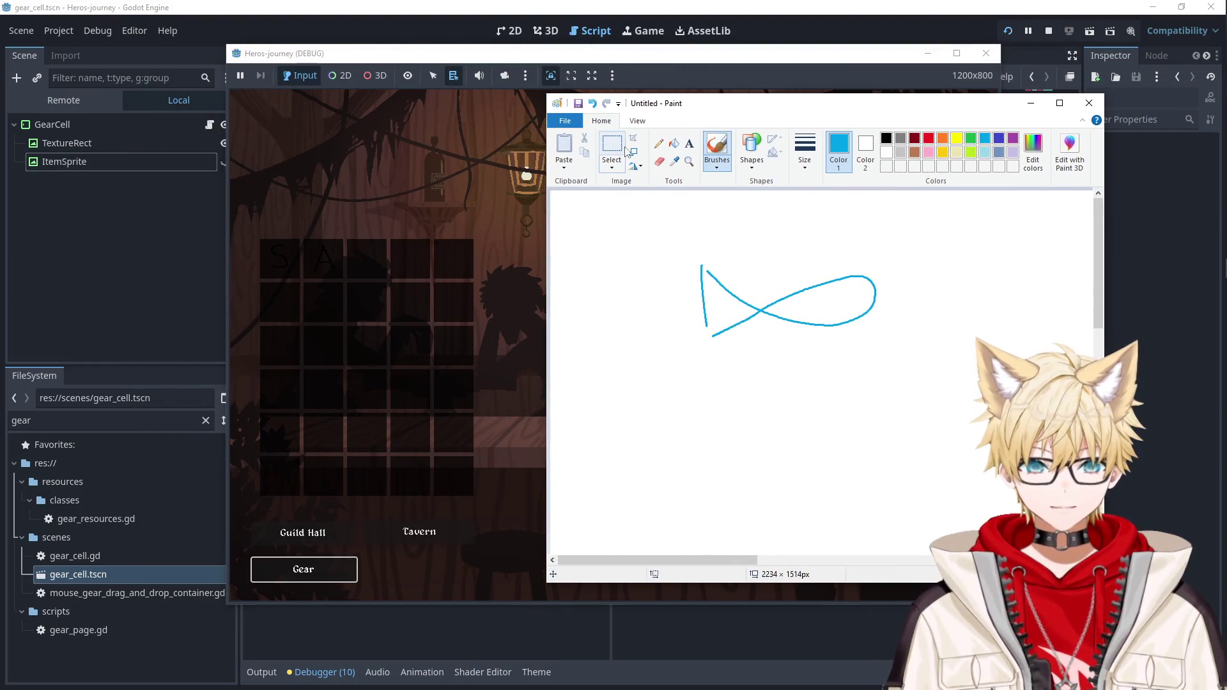
# - Box-select the blue fish drawing and flip it horizontally
pyautogui.click(612, 151)
pyautogui.moveTo(674, 214)
pyautogui.mouseDown()
pyautogui.moveTo(767, 309)
pyautogui.moveTo(895, 375)
pyautogui.mouseUp()
pyautogui.click(636, 166)
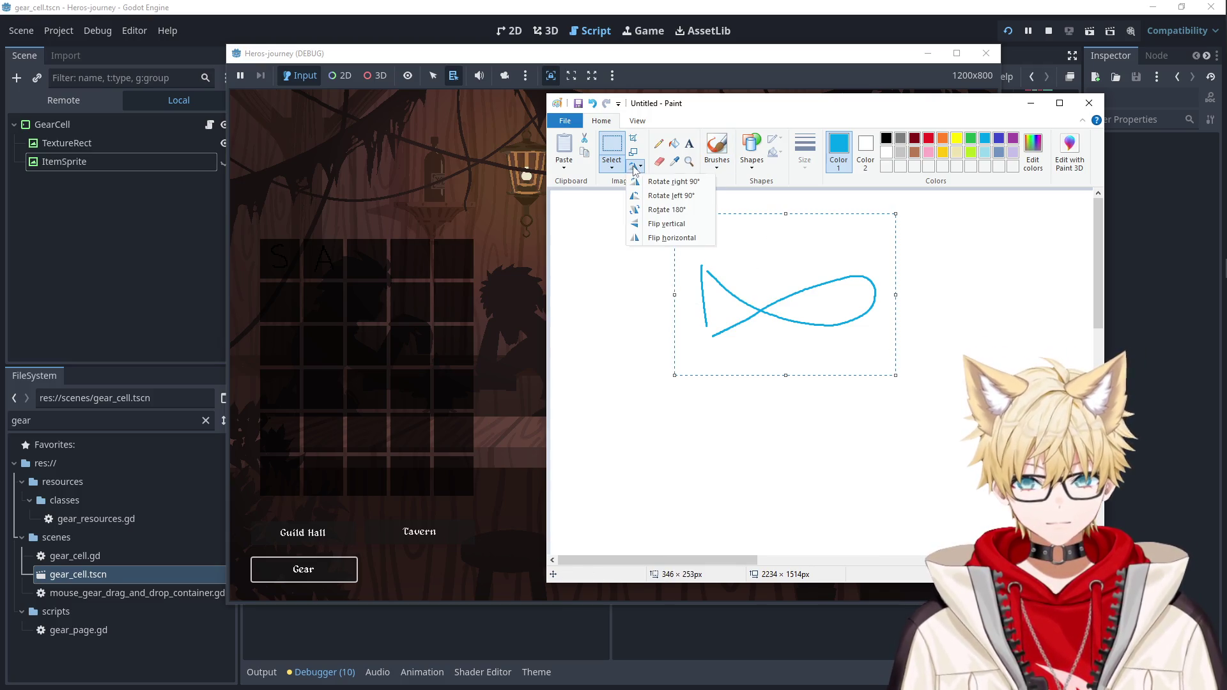
pyautogui.click(666, 238)
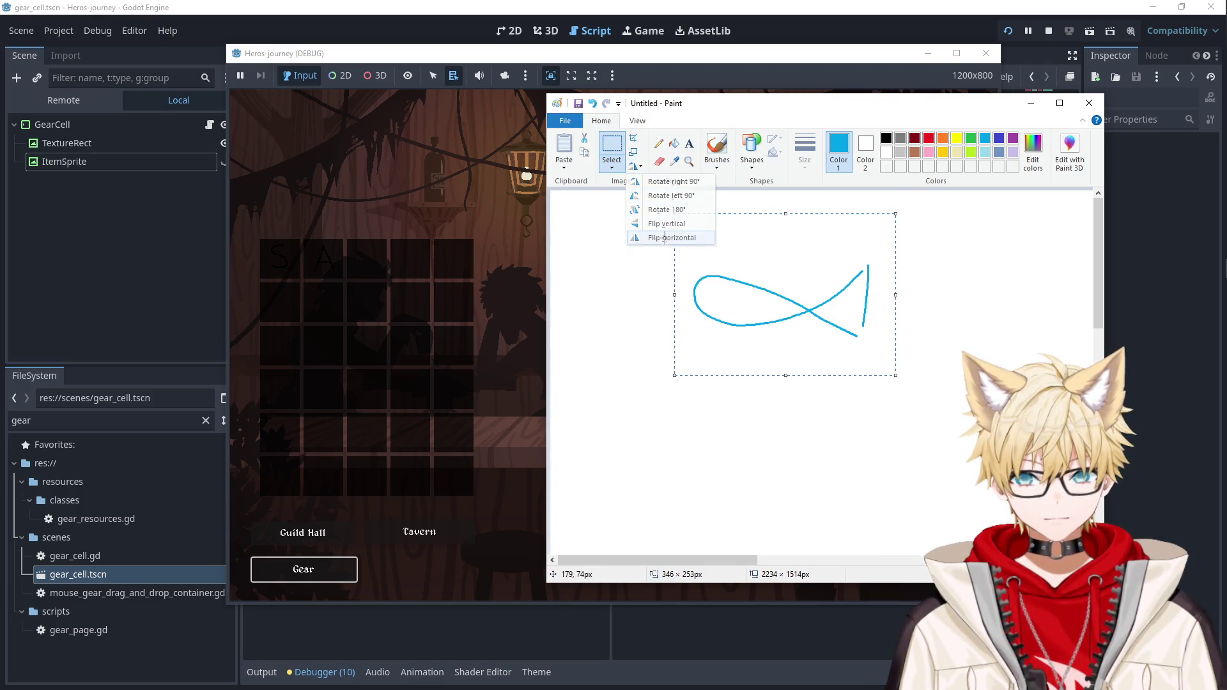
pyautogui.moveTo(744, 110)
pyautogui.mouseDown()
pyautogui.moveTo(1032, 128)
pyautogui.moveTo(865, 88)
pyautogui.moveTo(711, 120)
pyautogui.moveTo(0, 127)
pyautogui.mouseUp()
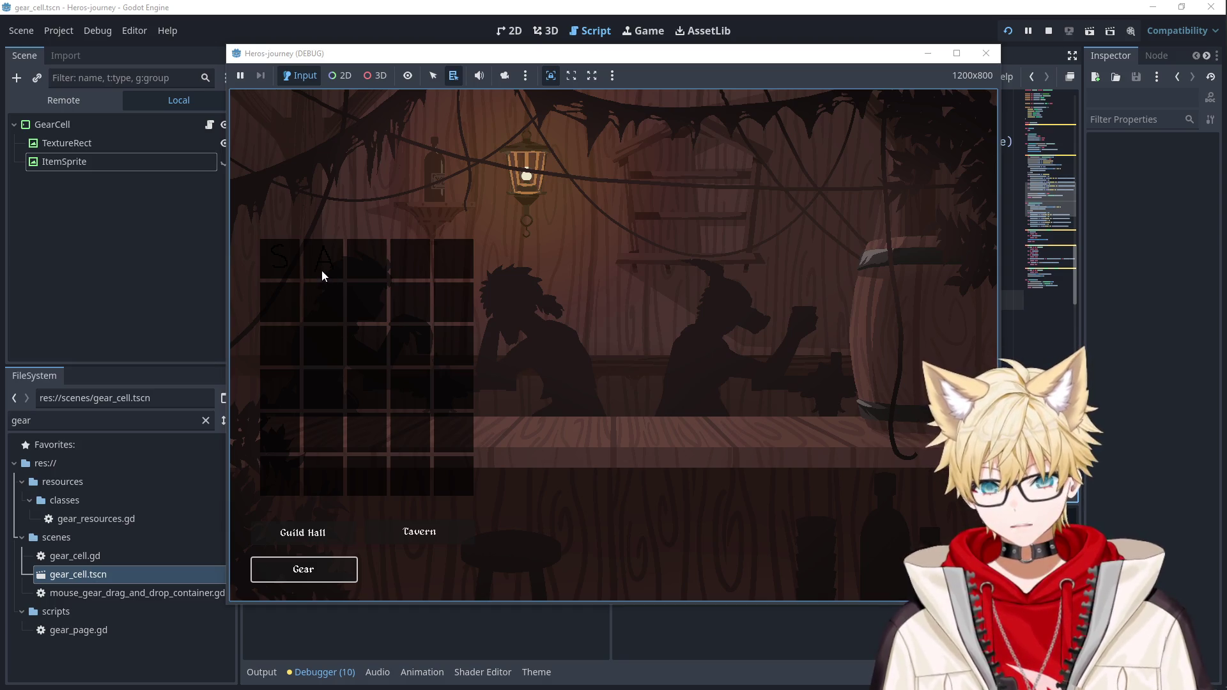
# - Check the weapon tooltip on an inventory slot, then close the Heros-journey debug window
pyautogui.moveTo(274, 263)
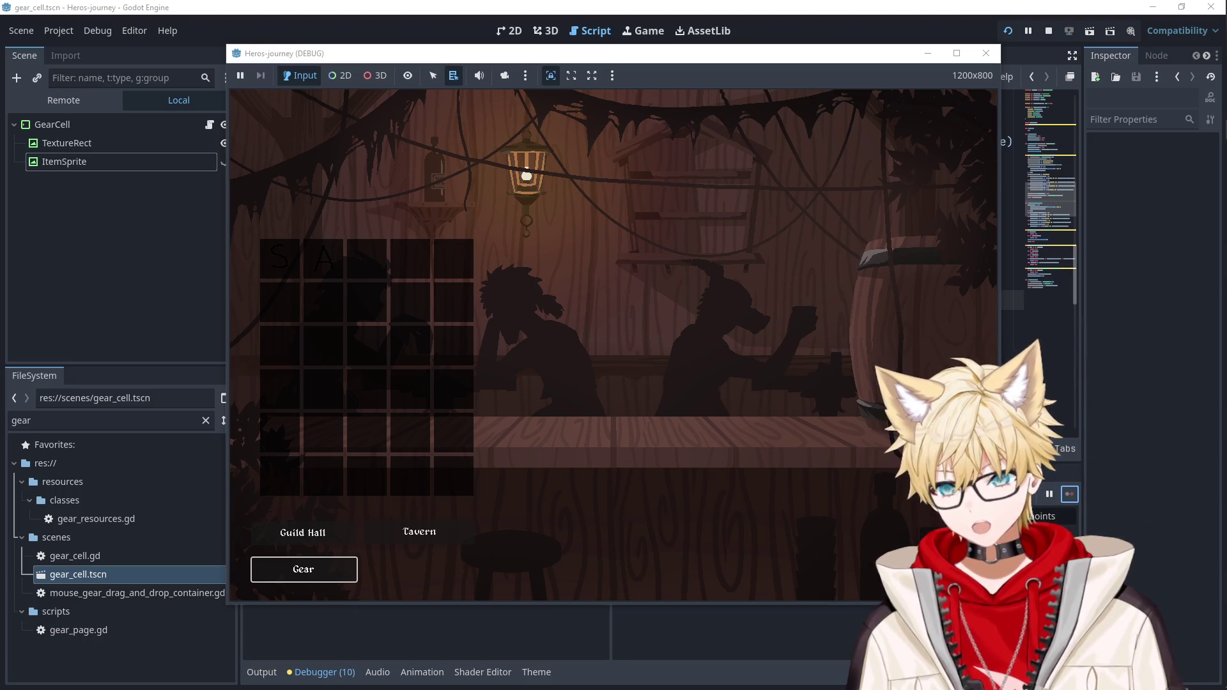
pyautogui.click(976, 56)
pyautogui.click(770, 314)
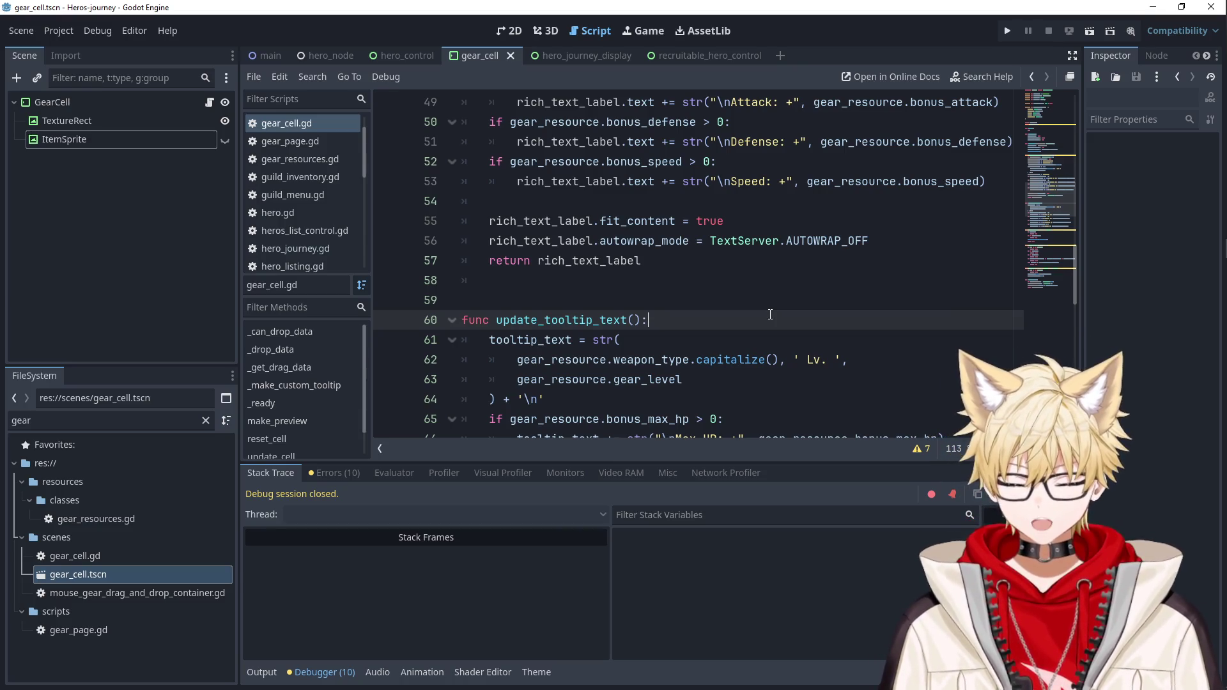
# - Rerun the game, recruit Toross for 367 gold, and open Reina's gear inventory grid
pyautogui.click(739, 280)
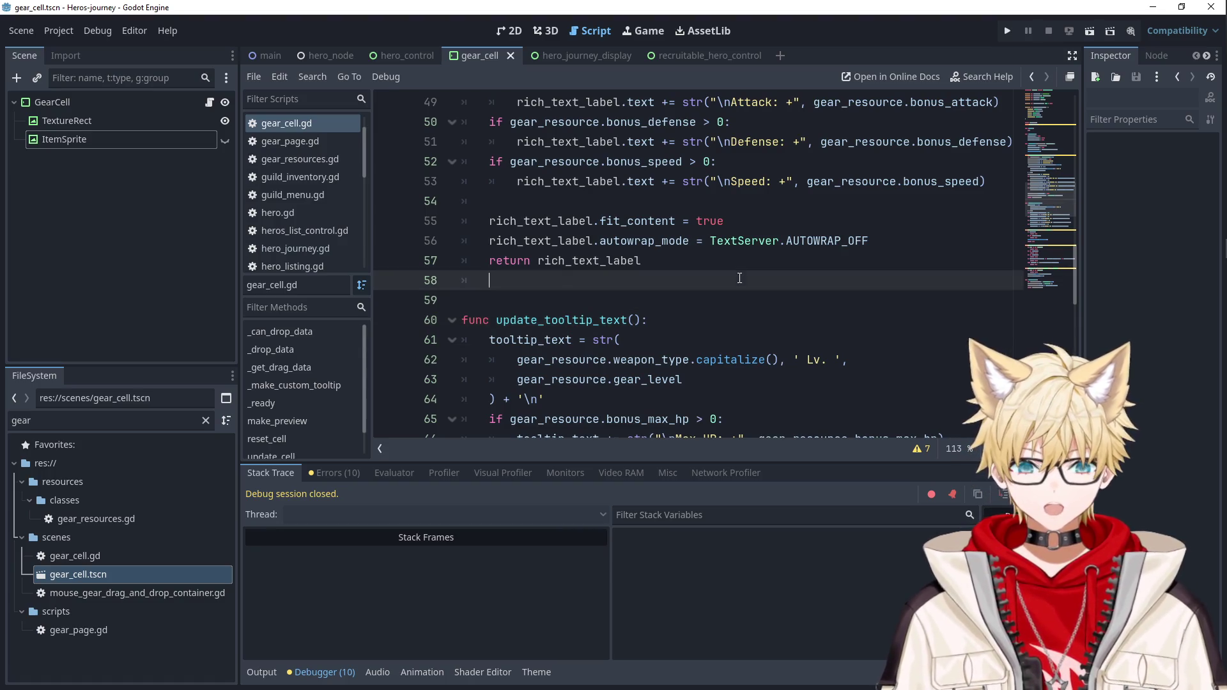
pyautogui.click(1007, 31)
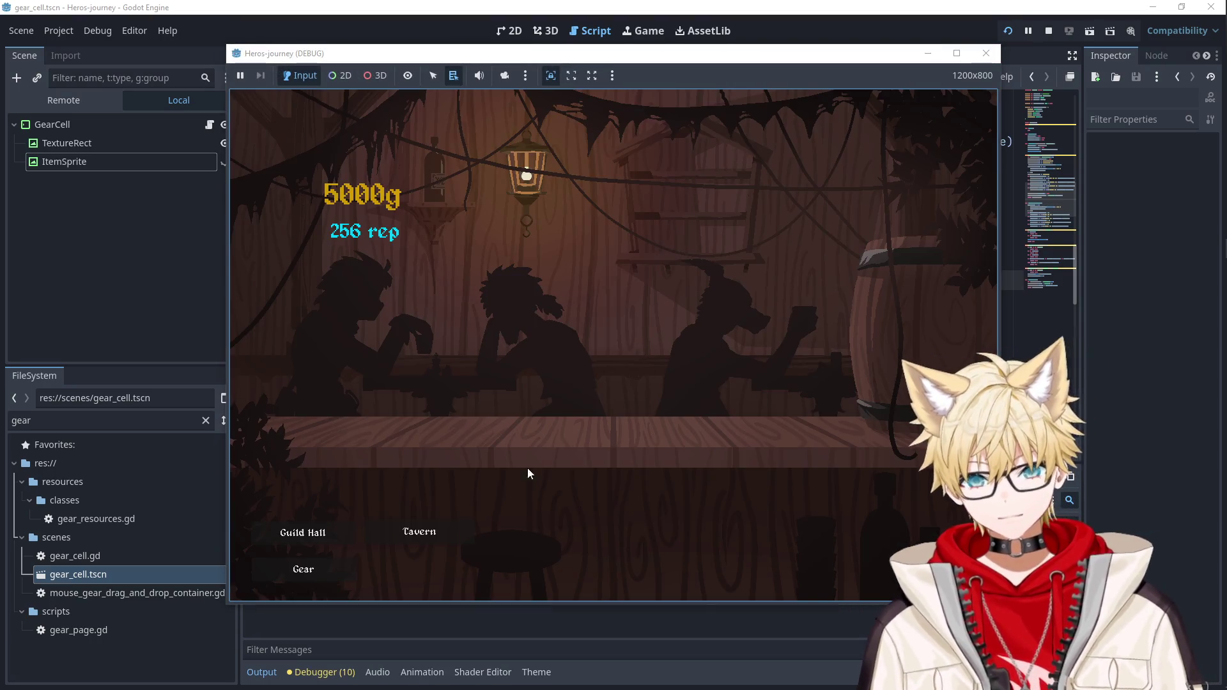
pyautogui.click(438, 536)
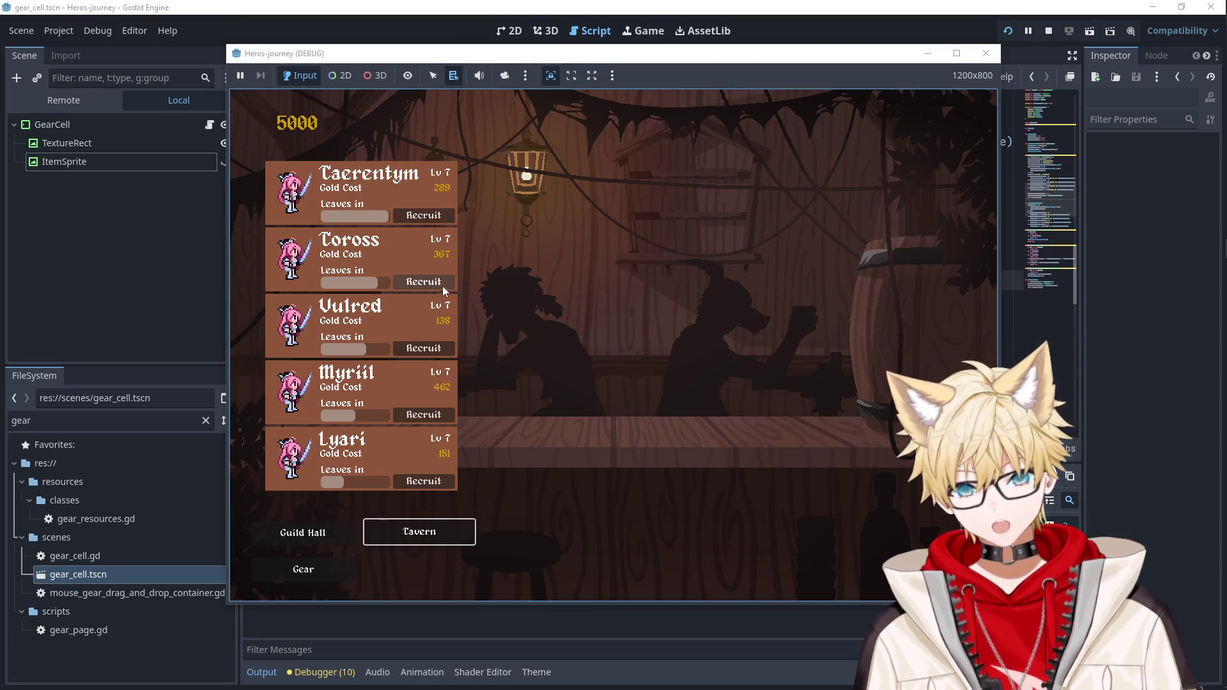
pyautogui.click(424, 281)
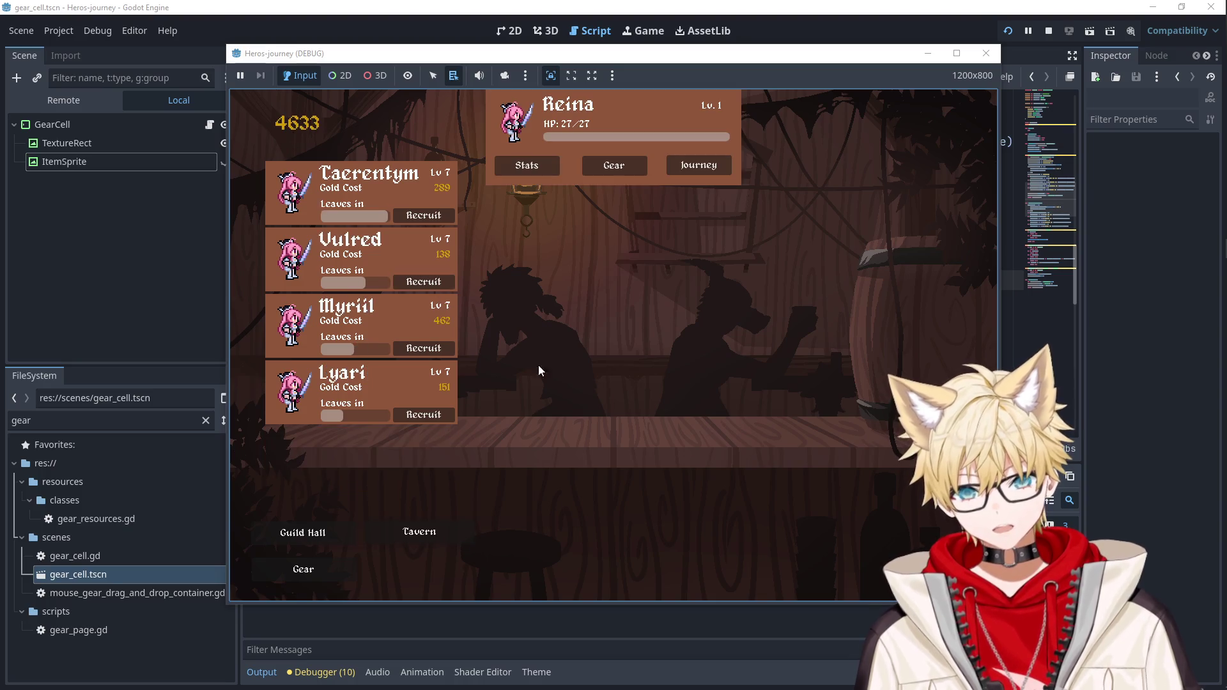
pyautogui.click(618, 171)
pyautogui.click(302, 568)
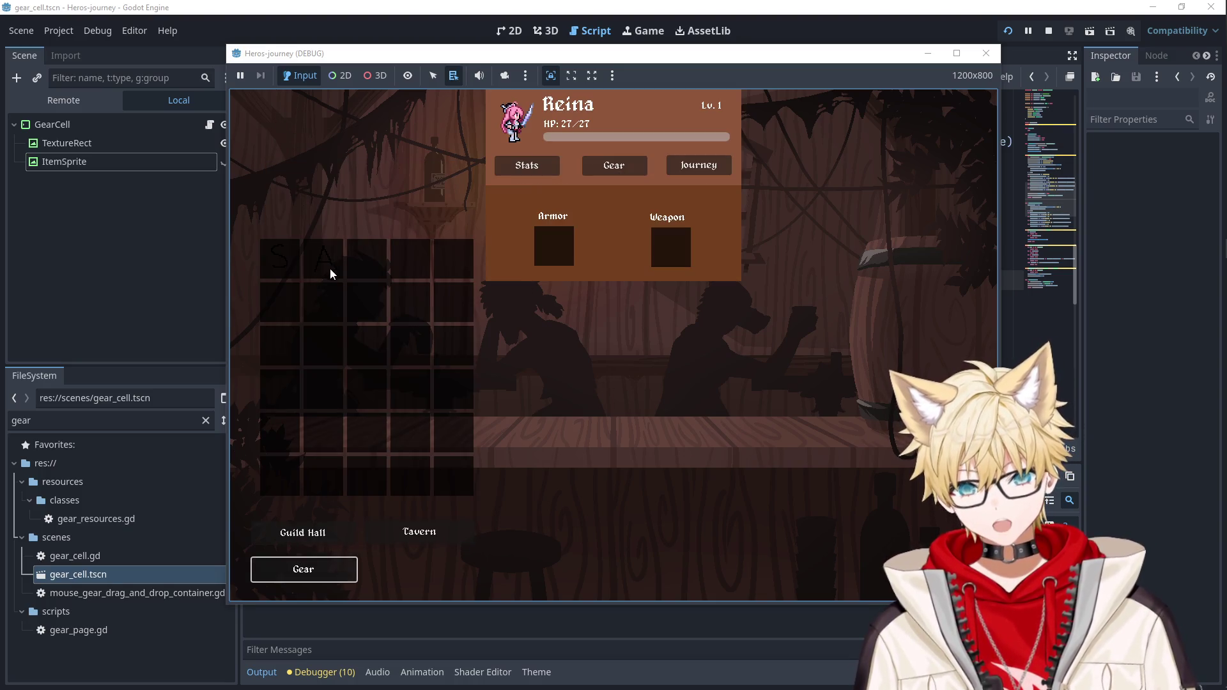
# - Equip the A item as armor, send Reina on a journey, and hover a gear cell
pyautogui.moveTo(330, 273)
pyautogui.mouseDown()
pyautogui.moveTo(551, 308)
pyautogui.moveTo(551, 323)
pyautogui.moveTo(556, 254)
pyautogui.mouseUp()
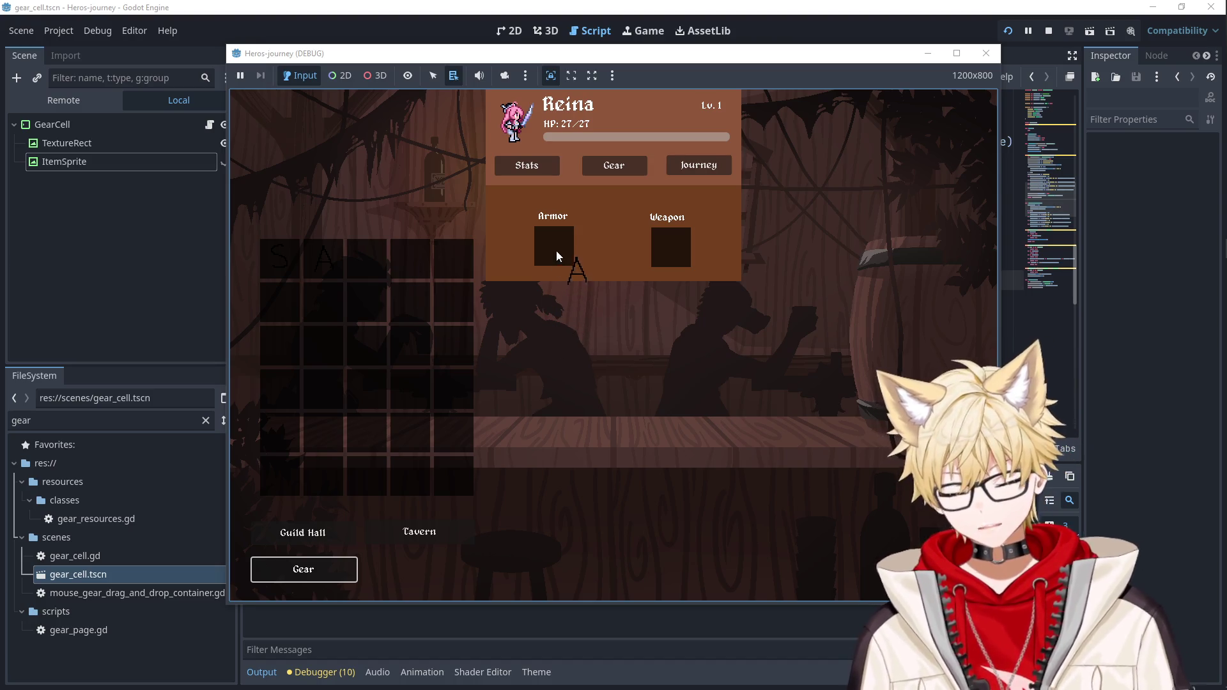
pyautogui.click(607, 170)
pyautogui.click(526, 167)
pyautogui.click(687, 165)
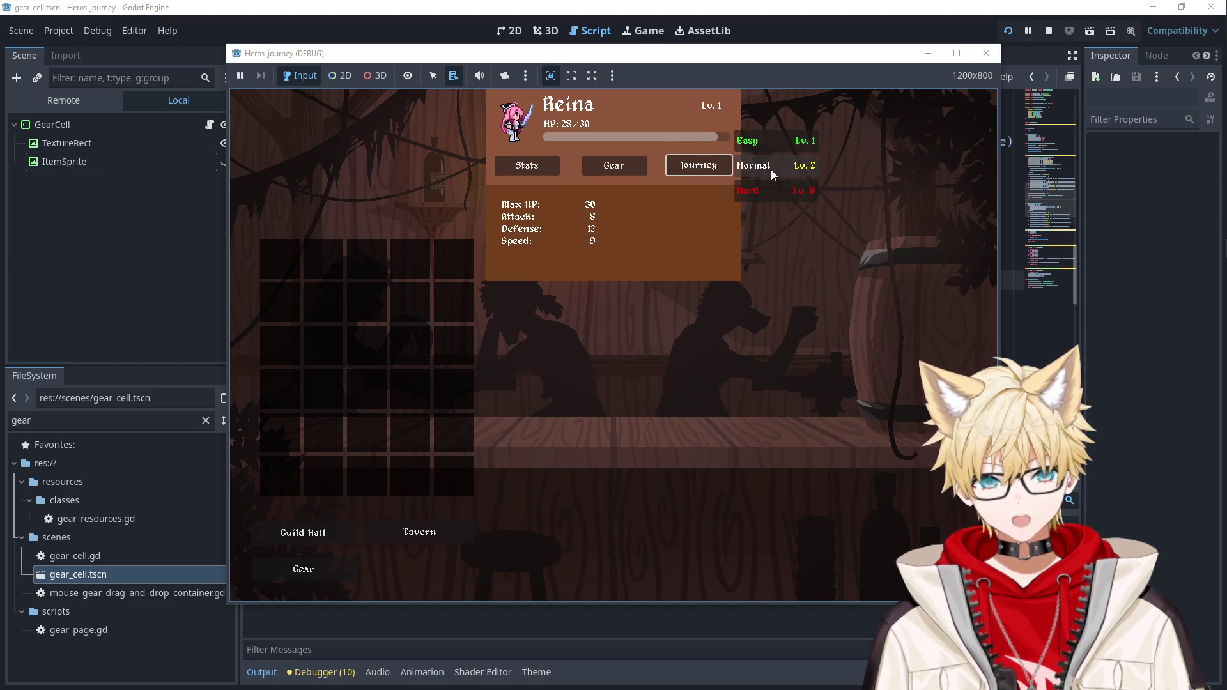
pyautogui.click(771, 170)
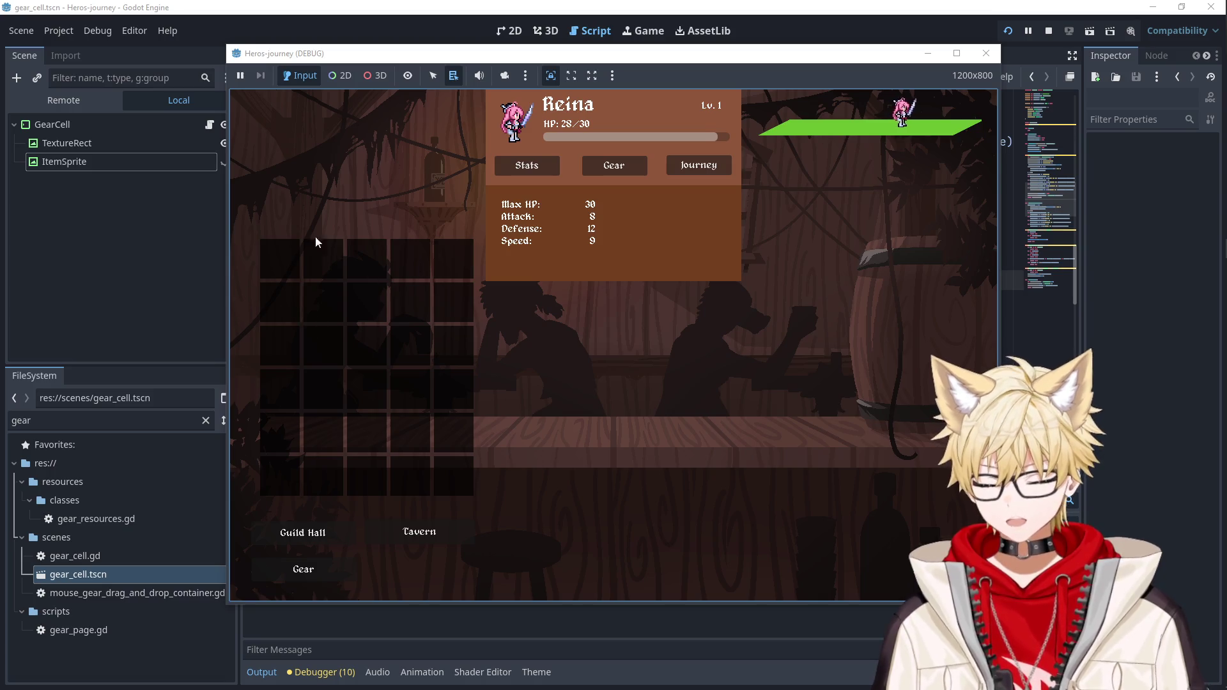
pyautogui.moveTo(335, 279)
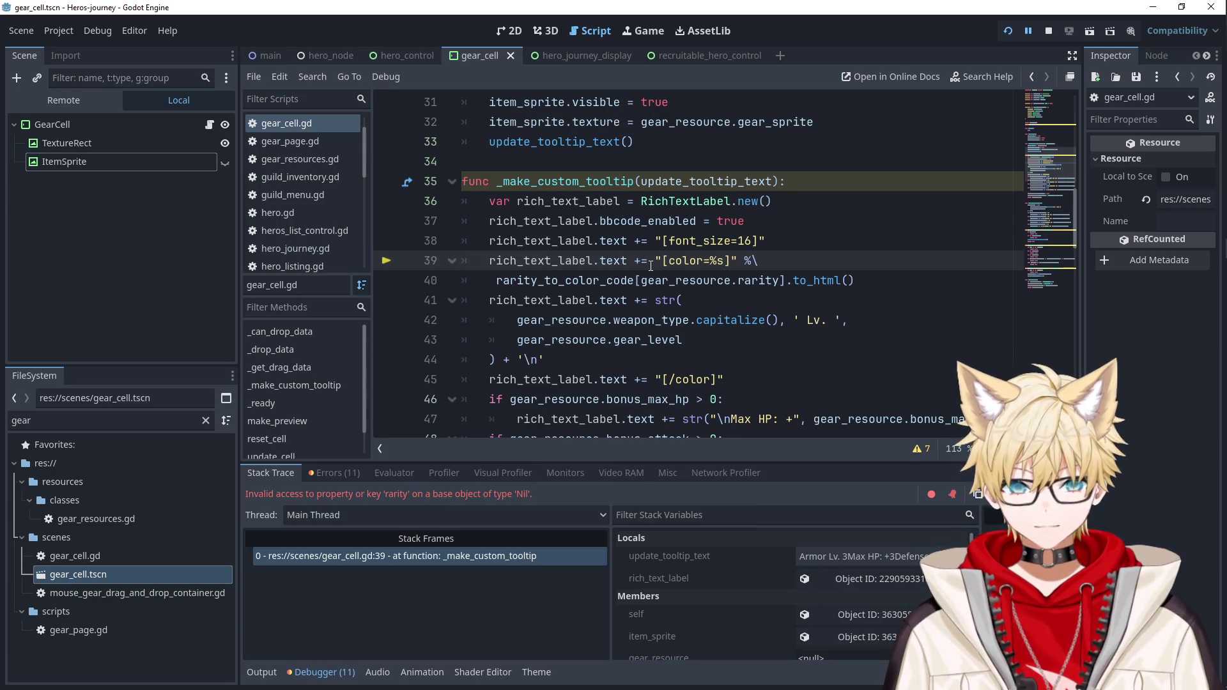
# - Delete the old update_tooltip_text function and its leftover blank lines from gear_cell.gd
pyautogui.scroll(-10, 650, 265)
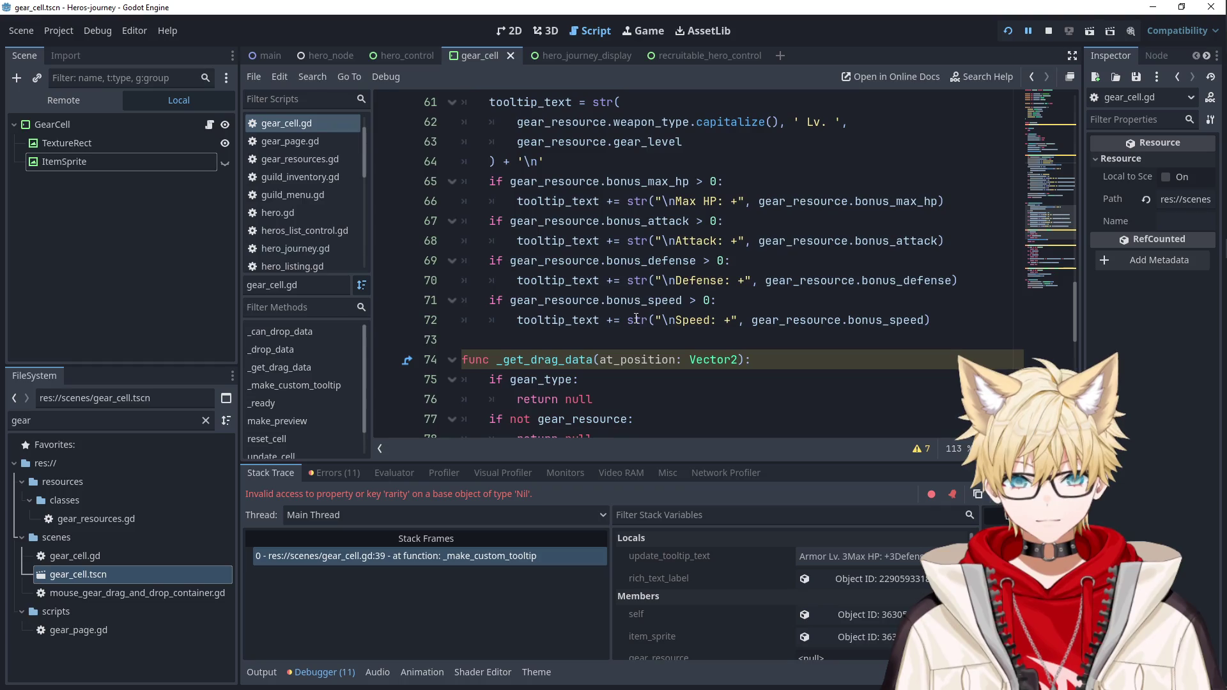
pyautogui.moveTo(912, 320)
pyautogui.mouseDown()
pyautogui.moveTo(492, 321)
pyautogui.moveTo(463, 301)
pyautogui.moveTo(447, 319)
pyautogui.mouseUp()
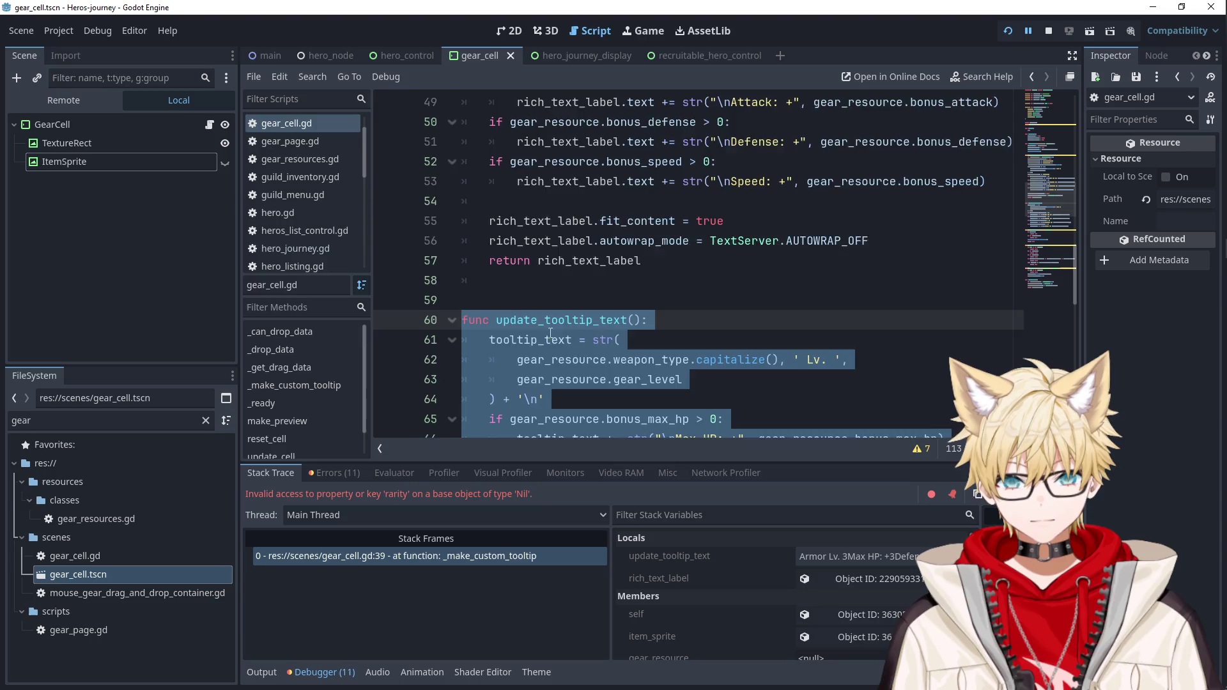
pyautogui.scroll(-4, 550, 333)
pyautogui.scroll(3, 566, 305)
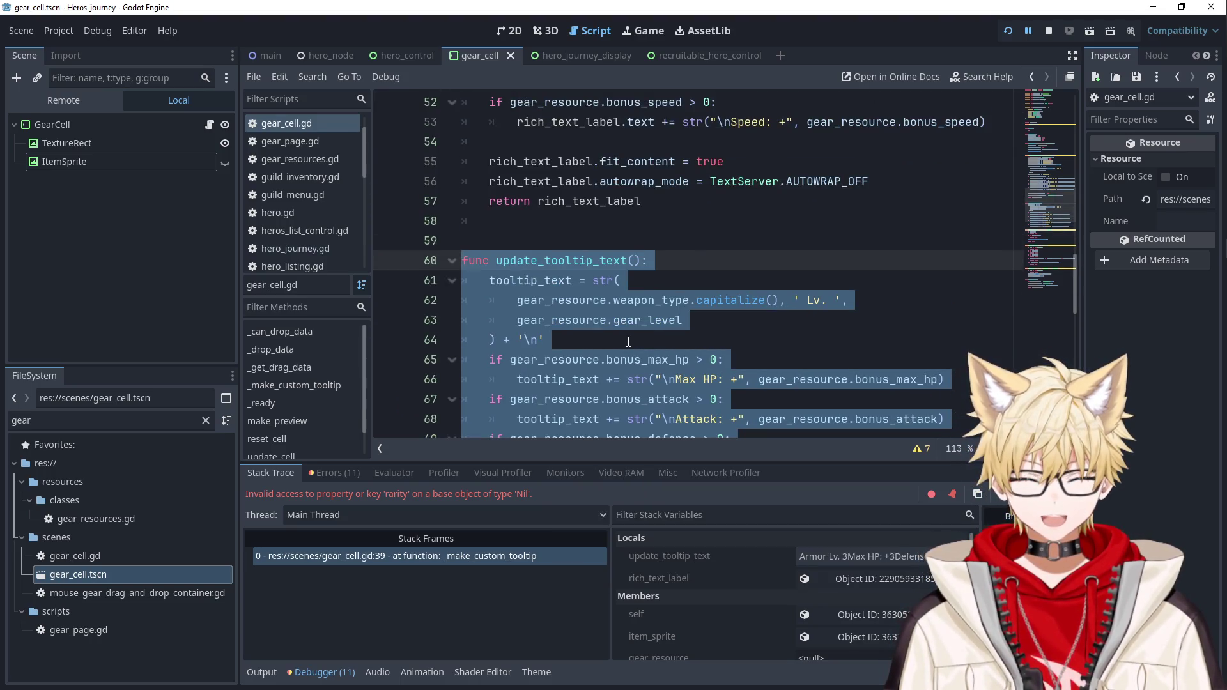
pyautogui.press('Delete')
pyautogui.press('BackSpace')
pyautogui.press('BackSpace')
pyautogui.press('BackSpace')
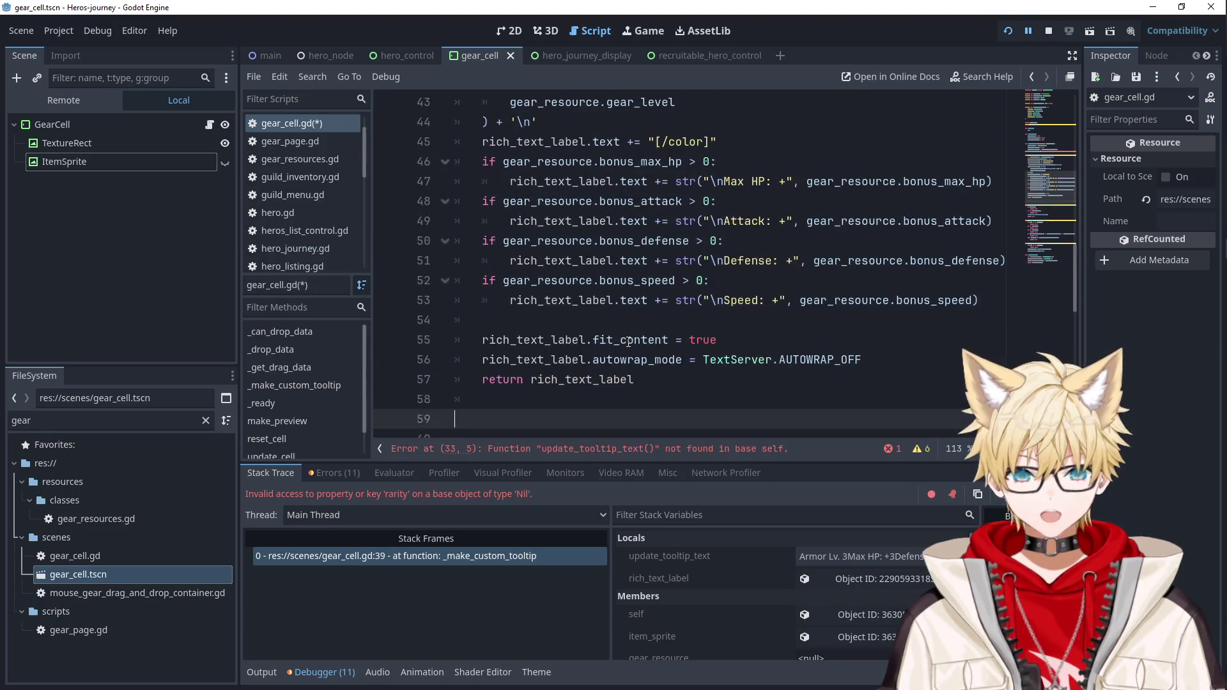
# - Remove the leftover update_tooltip_text() call from line 33 in update_cell
pyautogui.scroll(4, 629, 342)
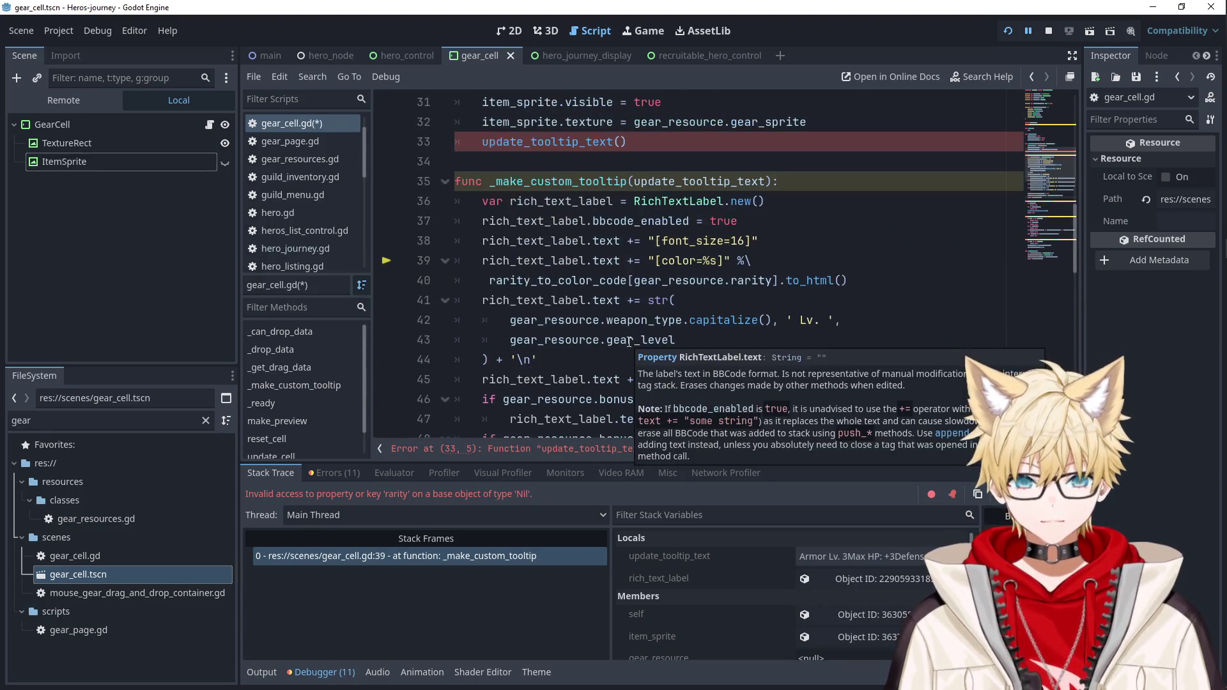
pyautogui.click(792, 185)
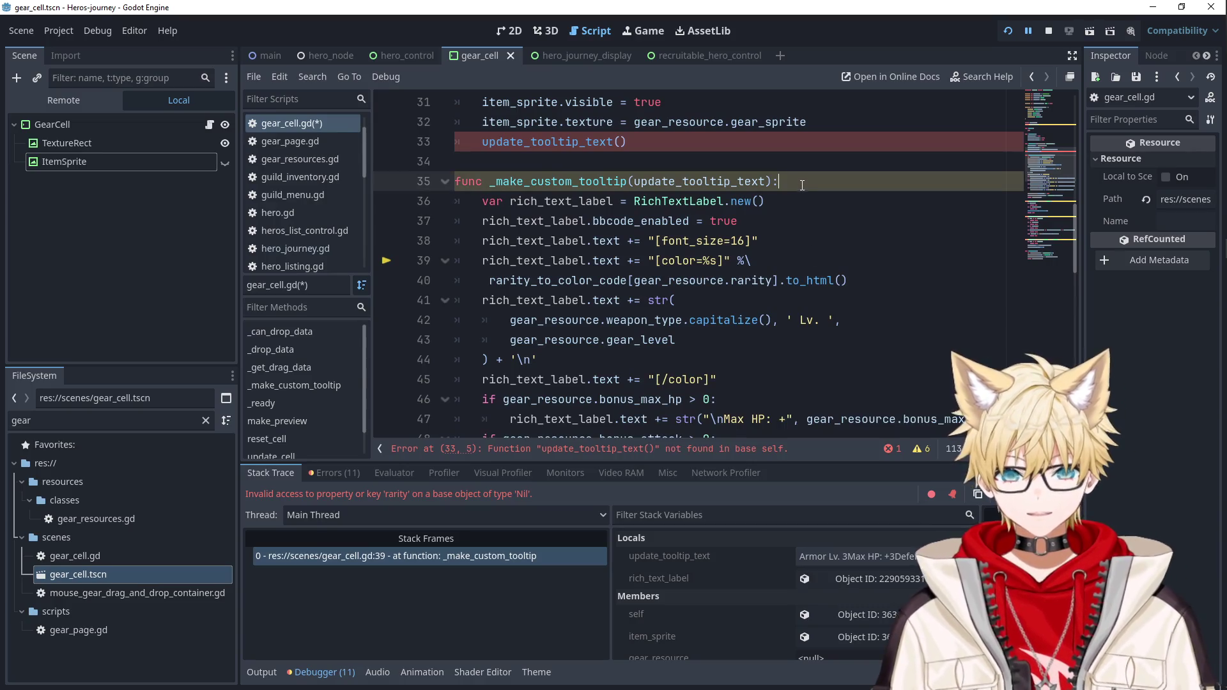
pyautogui.scroll(2, 641, 263)
pyautogui.moveTo(662, 262); pyautogui.dragTo(441, 262)
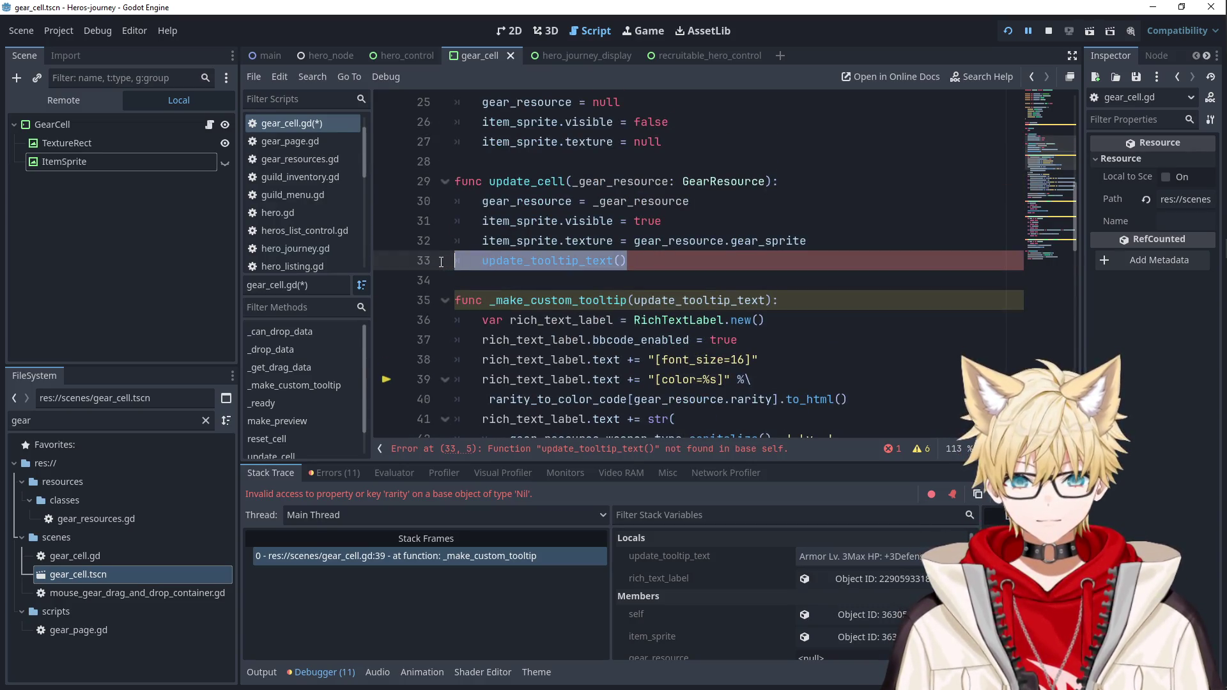
pyautogui.press('BackSpace')
pyautogui.press('BackSpace')
pyautogui.click(857, 327)
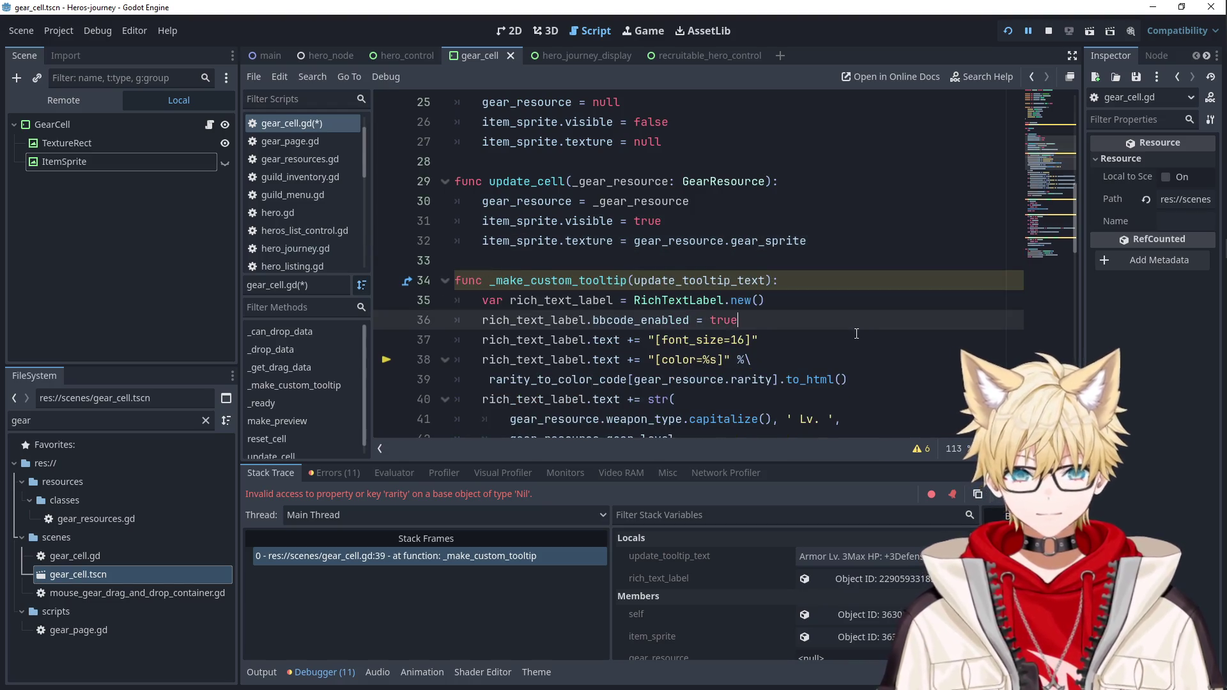
pyautogui.click(890, 269)
# - Relaunch the game, recruit Taerentym, and show Reina's armor and weapon slots beside the inventory
pyautogui.click(1010, 29)
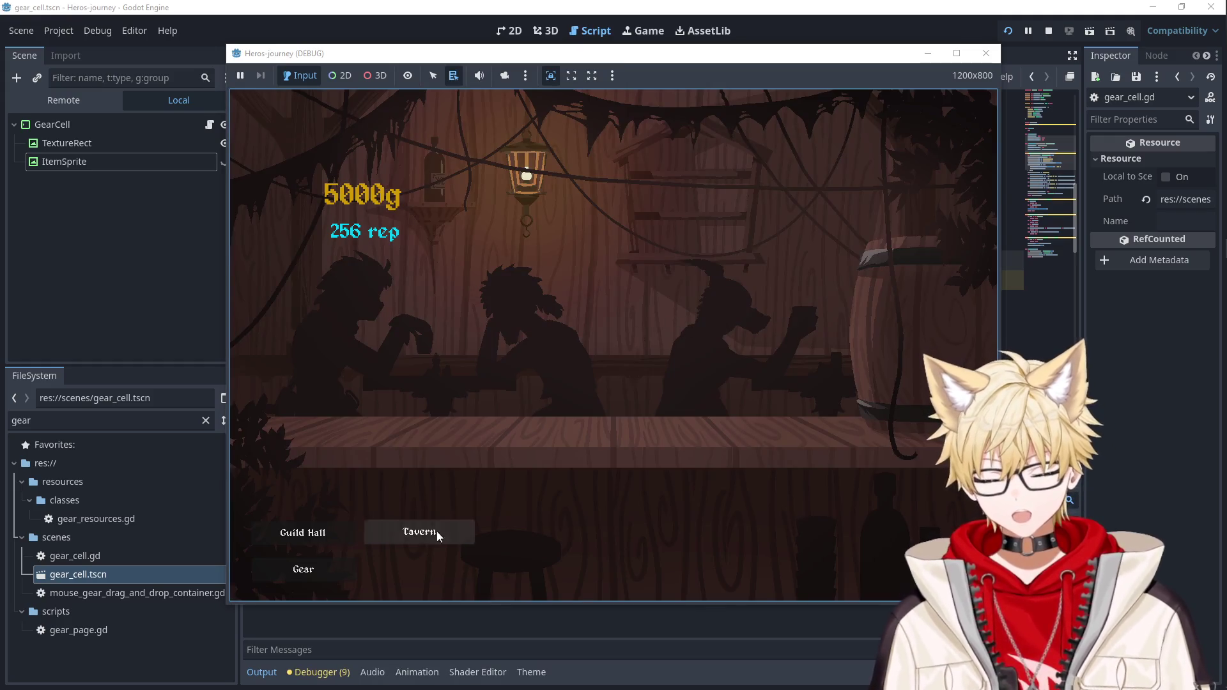
pyautogui.click(338, 566)
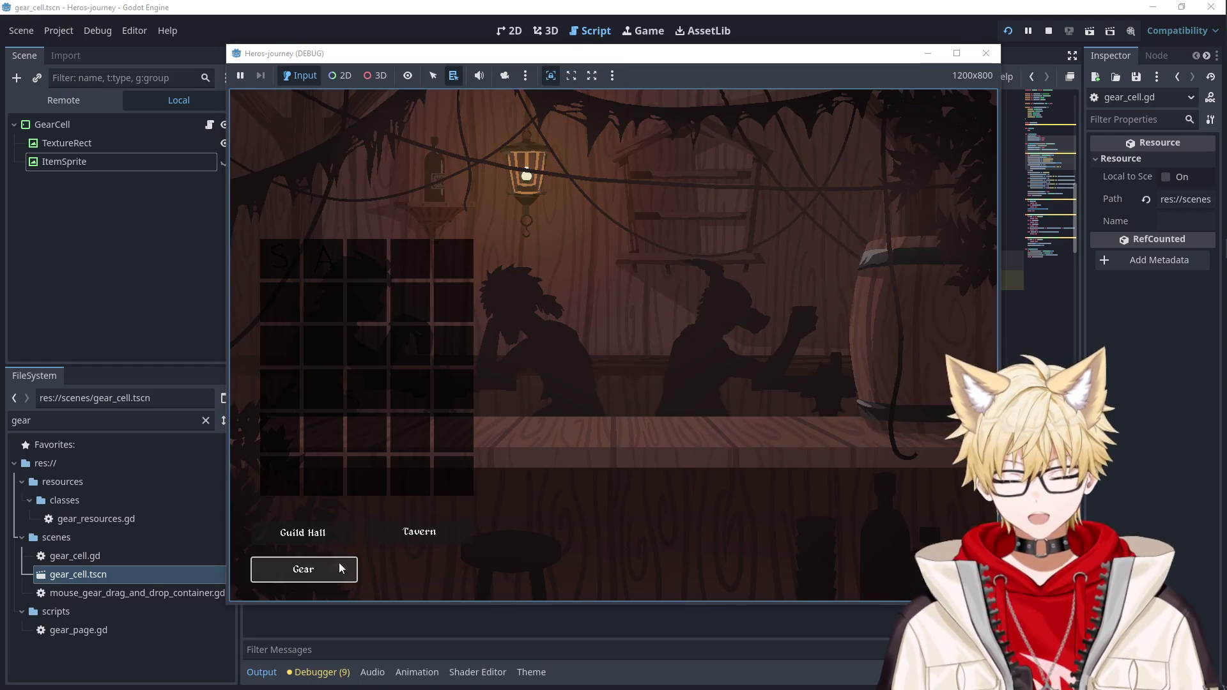
pyautogui.click(409, 534)
pyautogui.click(423, 282)
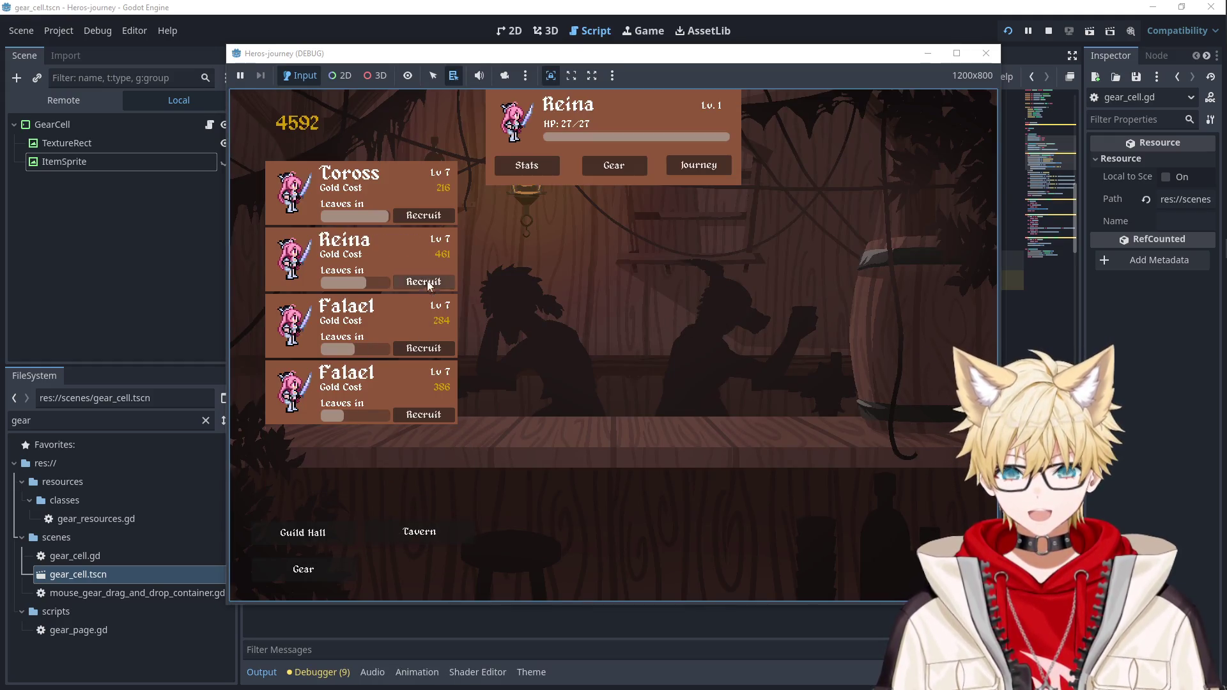
pyautogui.click(323, 569)
pyautogui.click(622, 160)
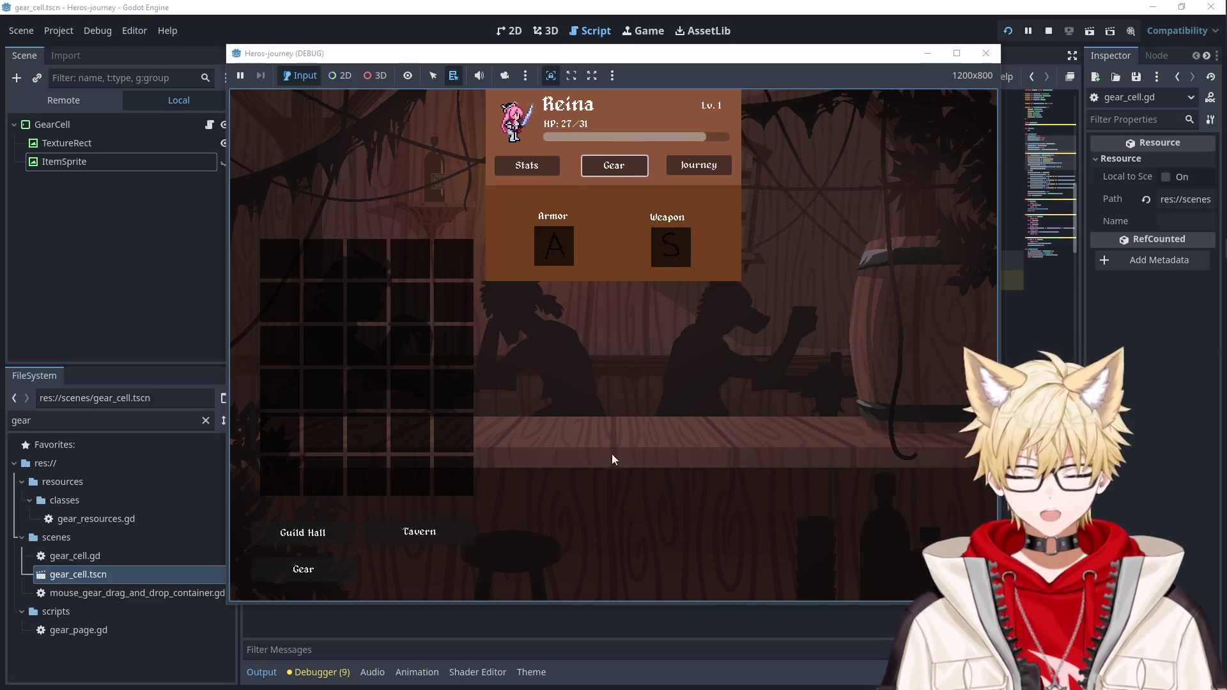
pyautogui.click(342, 569)
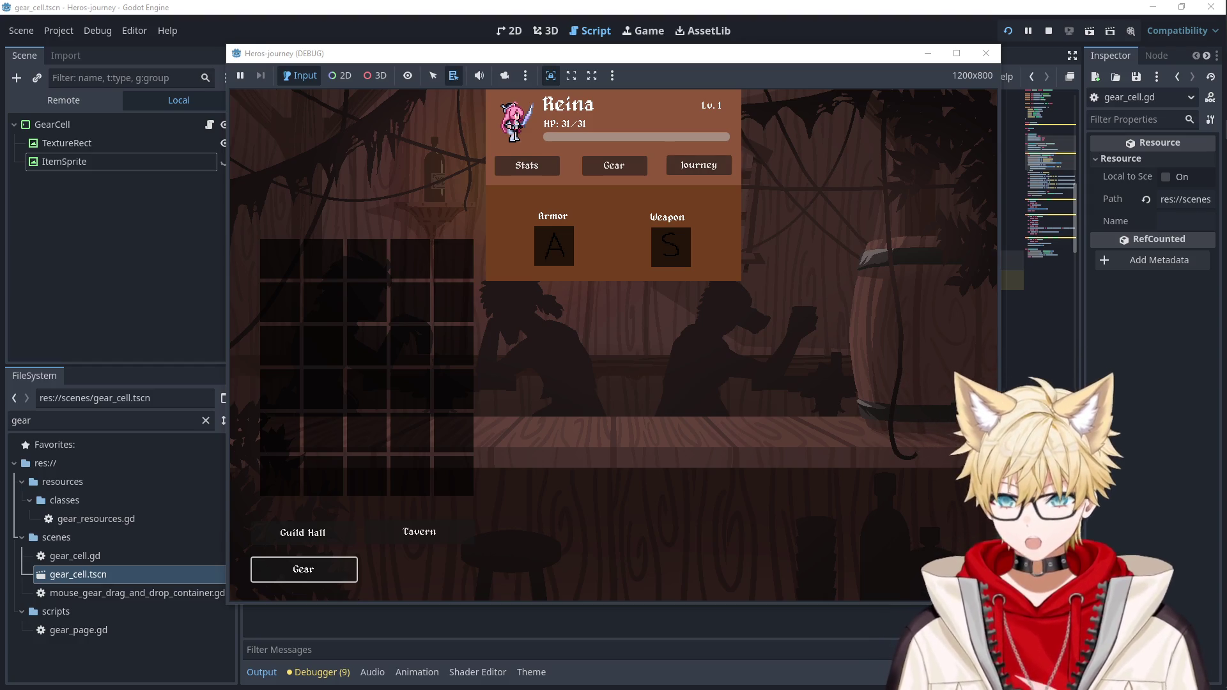
# - Switch to the Firefox window showing the live Godot Wild Jam Twitch stream and chat
pyautogui.hotkey('alt', 'Tab')
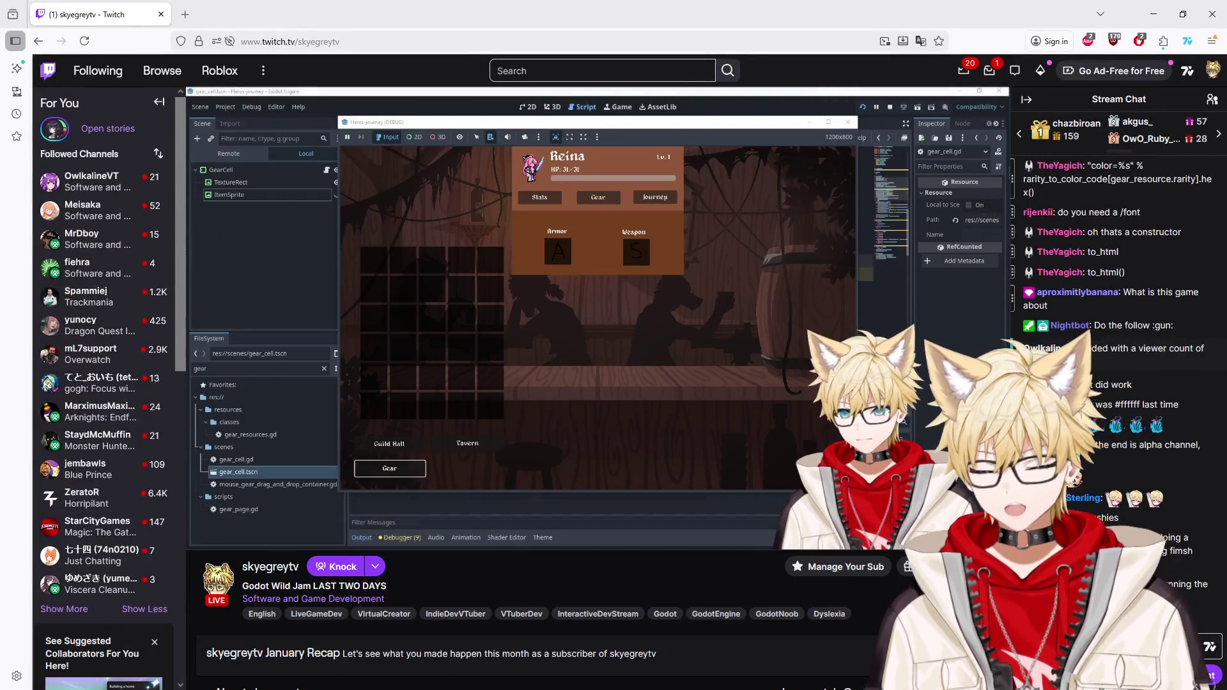
pyautogui.moveTo(1214, 250)
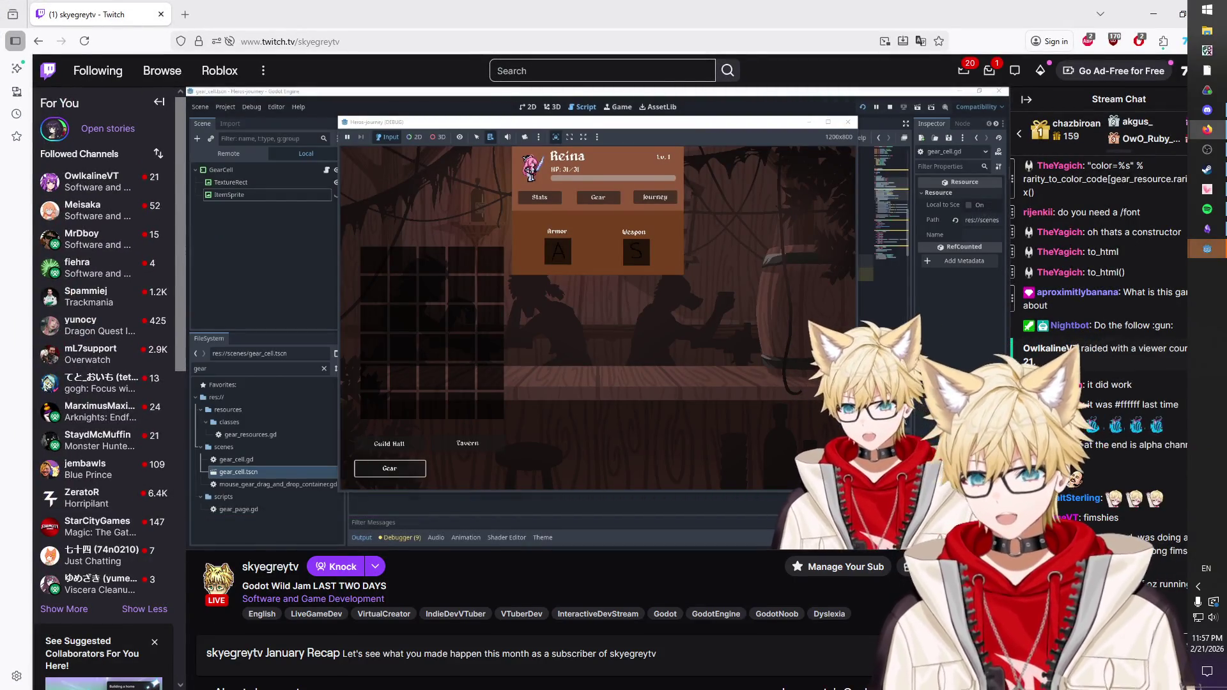